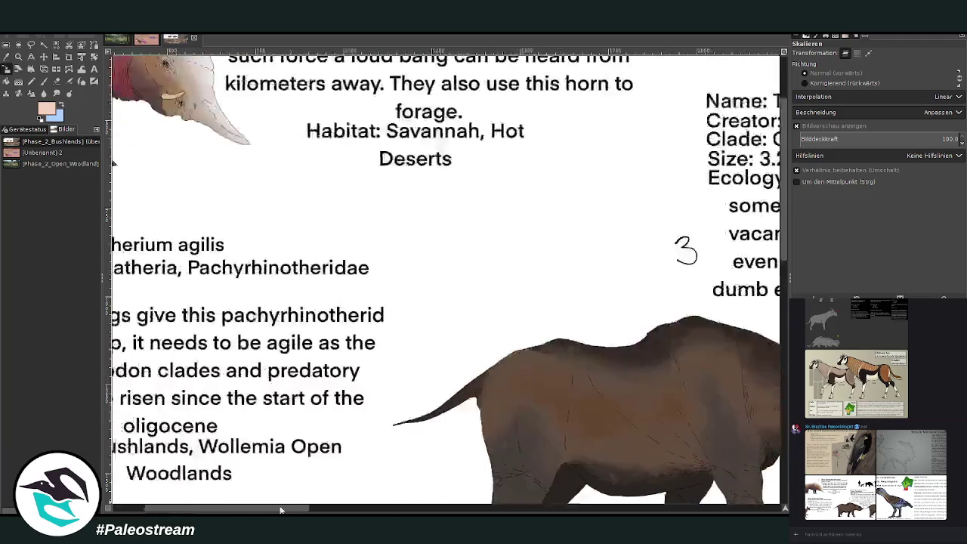
# Shift the pasted reference sheet right and down into position over the scene
pyautogui.scroll(3, 404, 252)
pyautogui.click(43, 57)
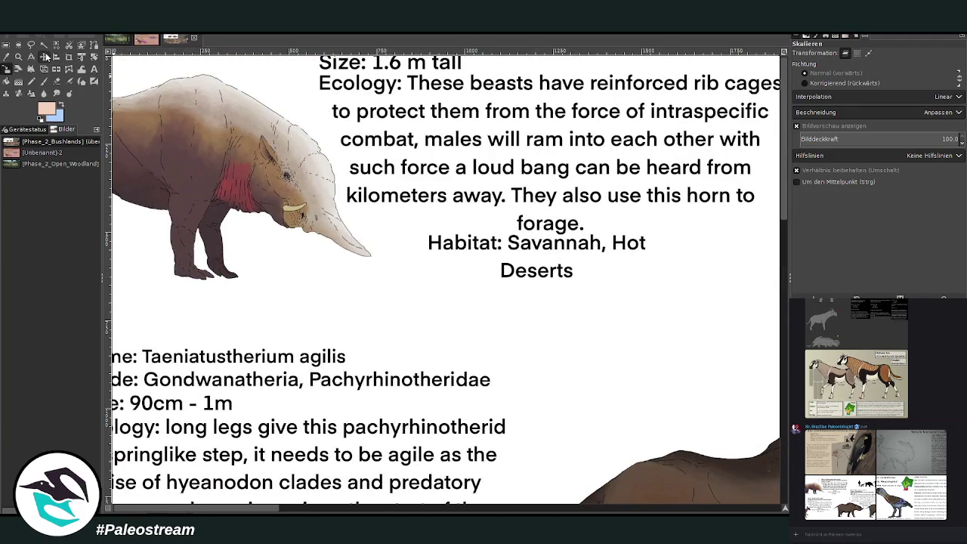
pyautogui.moveTo(222, 158); pyautogui.dragTo(587, 260)
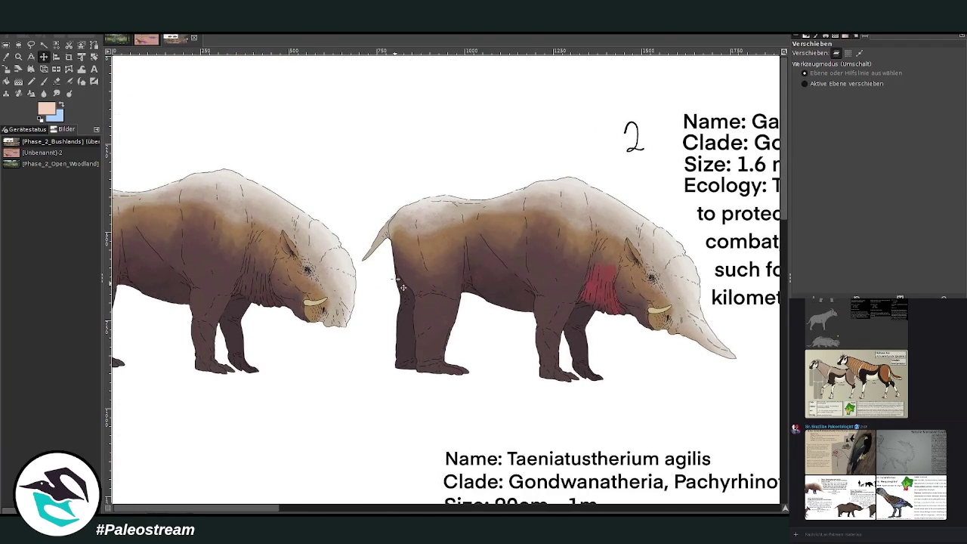
pyautogui.moveTo(452, 280); pyautogui.dragTo(542, 300)
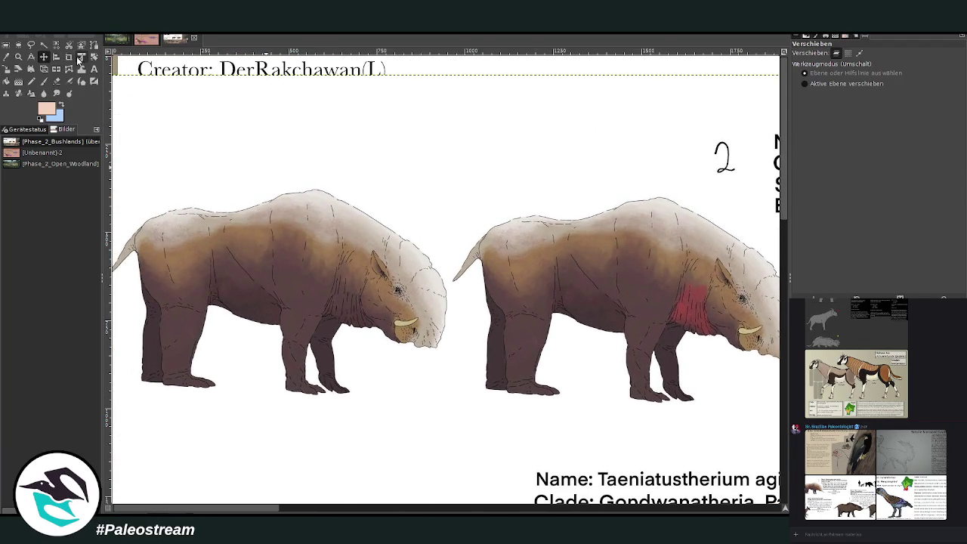
# Crop the layer around the red-throated Galaetuscranioceras creature card and zoom out
pyautogui.click(68, 57)
pyautogui.moveTo(247, 512); pyautogui.dragTo(330, 511)
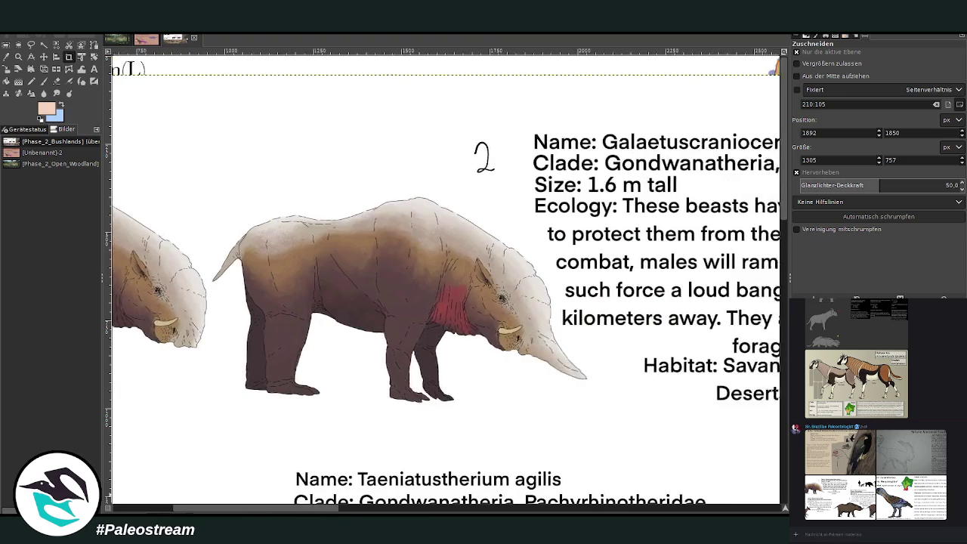
pyautogui.moveTo(119, 144)
pyautogui.mouseDown()
pyautogui.moveTo(350, 470)
pyautogui.moveTo(616, 412)
pyautogui.mouseUp()
pyautogui.press('Return')
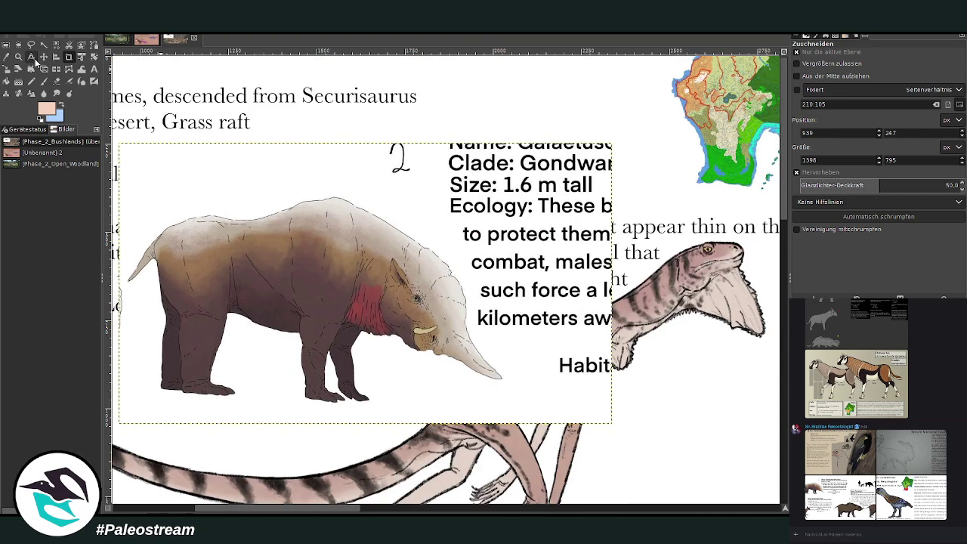
pyautogui.click(18, 56)
pyautogui.click(825, 81)
pyautogui.click(290, 263)
# Move the creature card to the scene's lower right and the lizard sheet up-left
pyautogui.click(291, 263)
pyautogui.scroll(-3, 291, 263)
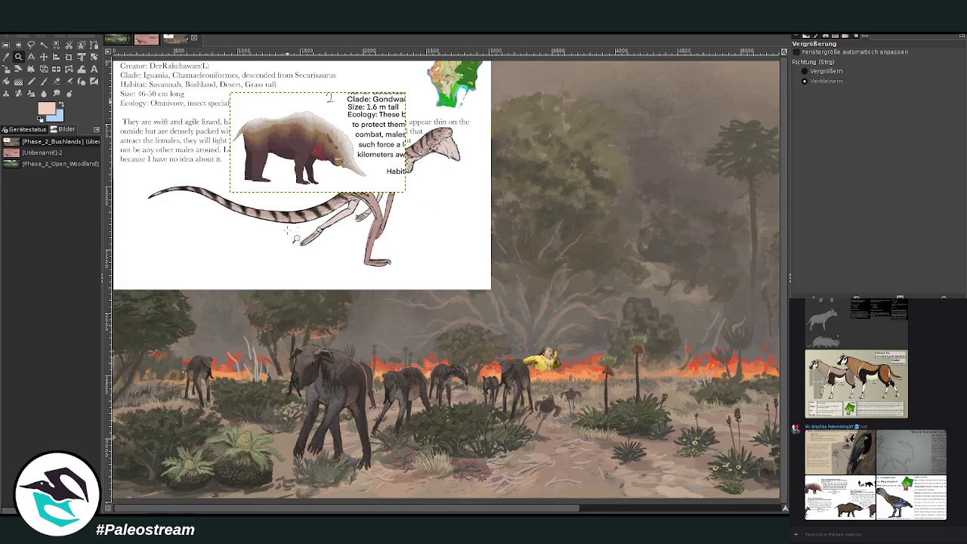
pyautogui.click(43, 56)
pyautogui.moveTo(291, 185); pyautogui.dragTo(293, 185)
pyautogui.moveTo(587, 354); pyautogui.dragTo(718, 394)
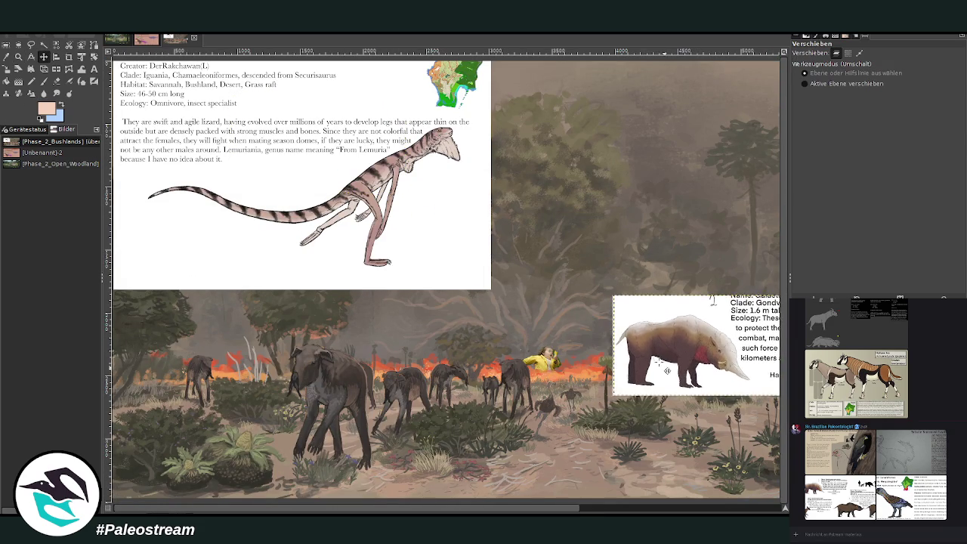
pyautogui.moveTo(475, 257); pyautogui.dragTo(367, 227)
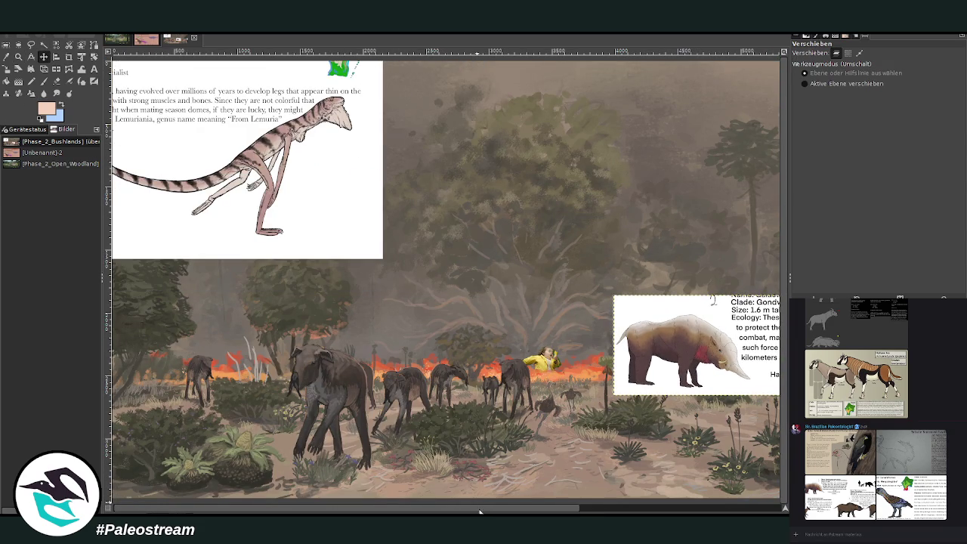
pyautogui.hscroll(5, 367, 226)
pyautogui.hscroll(1, 391, 346)
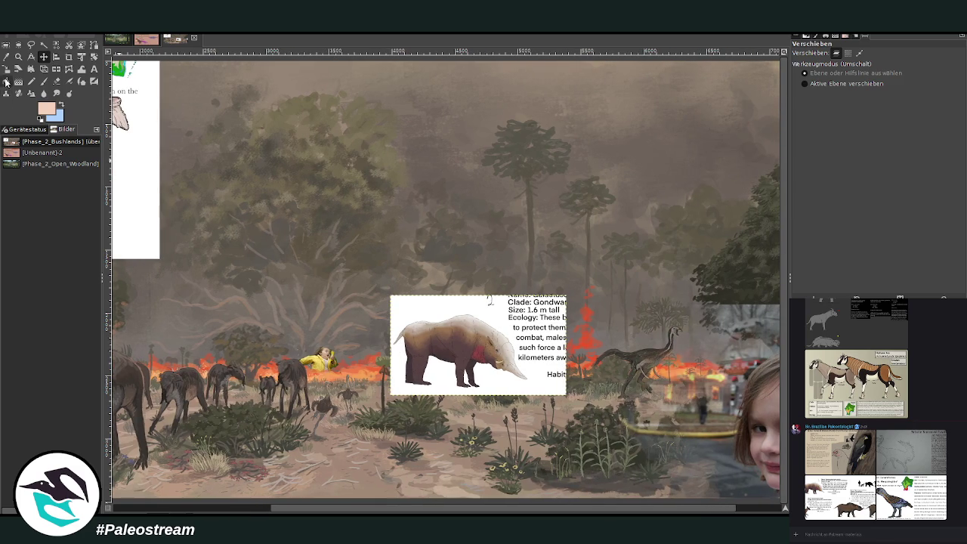
# Remove the creature card and paste in the Titanohamiceras ferox rhino sheet
pyautogui.click(19, 57)
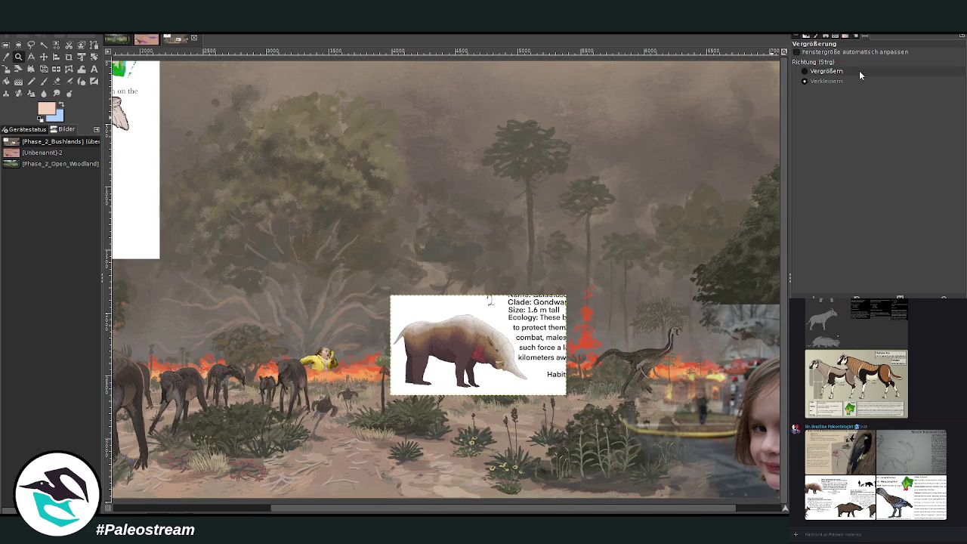
pyautogui.moveTo(249, 271); pyautogui.dragTo(634, 416)
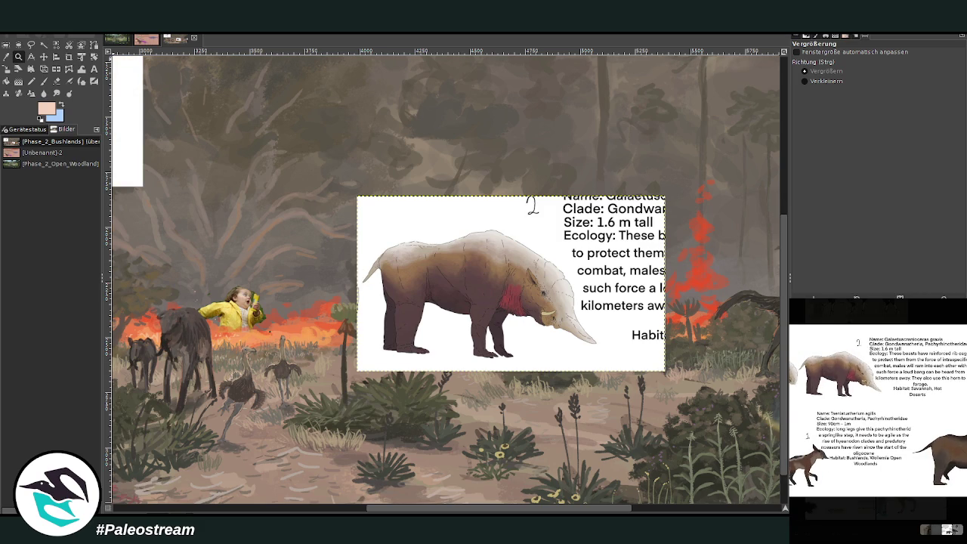
pyautogui.hotkey('ctrl', 'z')
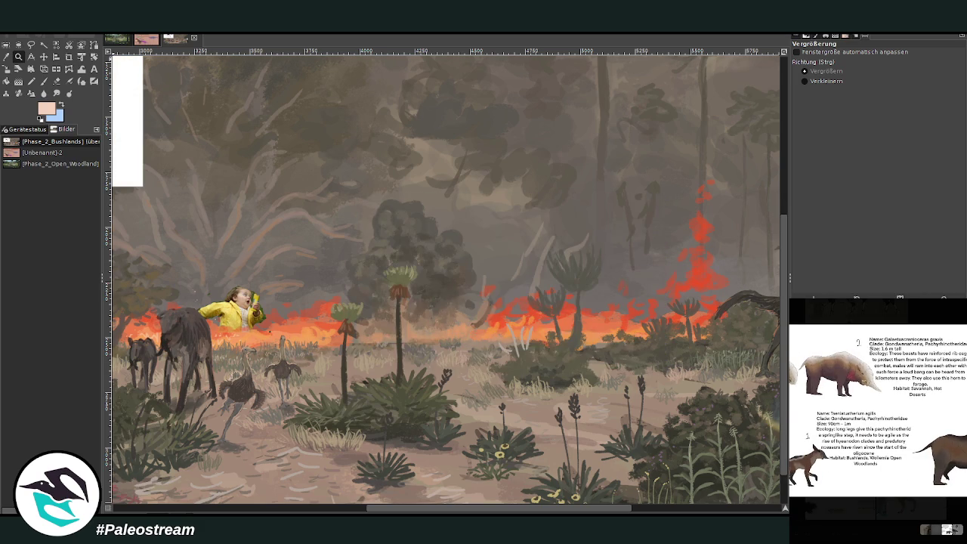
pyautogui.hotkey('ctrl', 'v')
pyautogui.scroll(3, 313, 227)
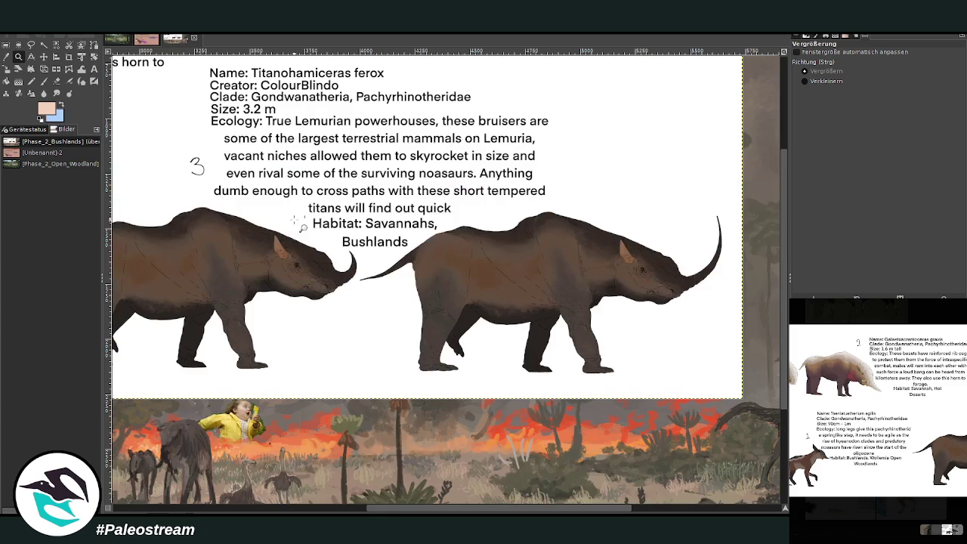
# Crop the sheet to the right-hand rhino with its habitat text
pyautogui.click(69, 56)
pyautogui.moveTo(349, 163)
pyautogui.mouseDown()
pyautogui.moveTo(742, 398)
pyautogui.moveTo(713, 367)
pyautogui.mouseUp()
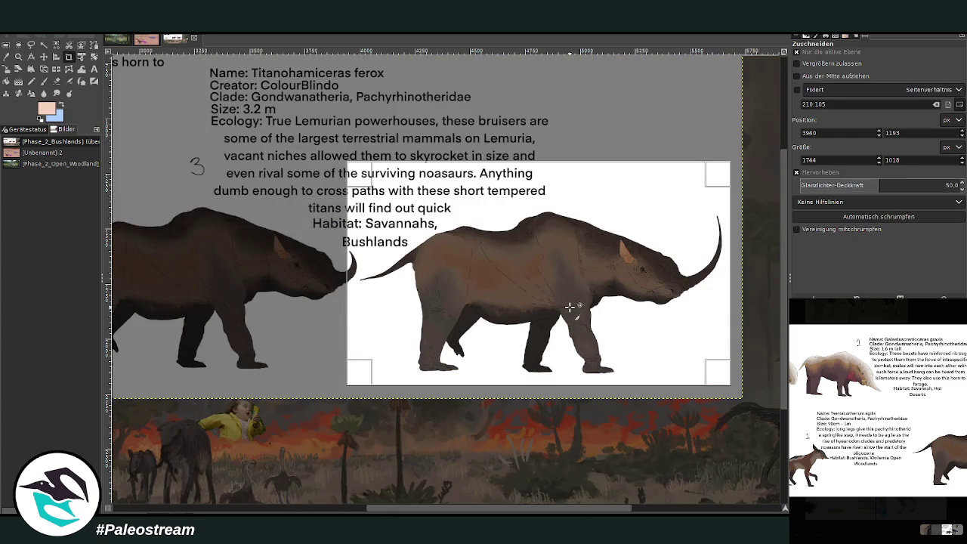
pyautogui.click(568, 313)
# Scale the rhino card down proportionally into a small card
pyautogui.click(19, 68)
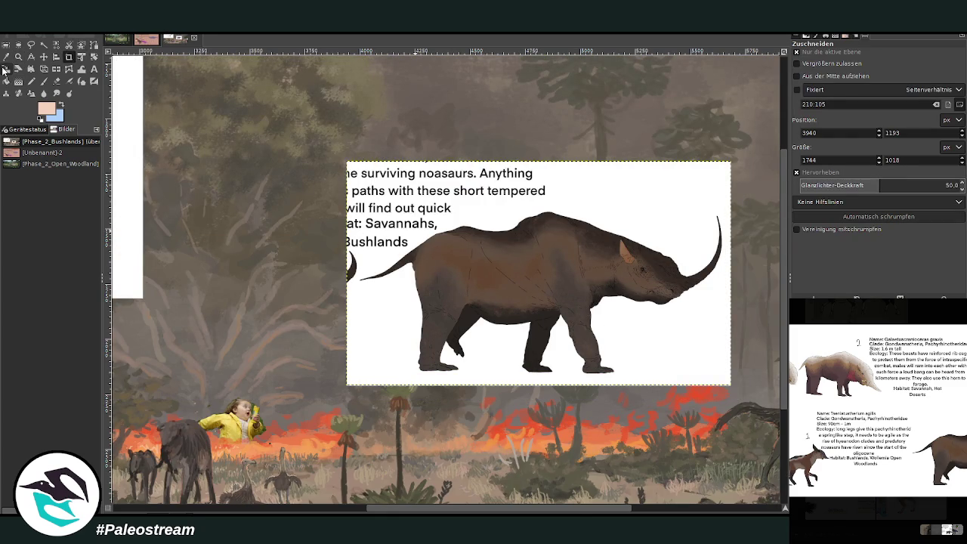
pyautogui.click(538, 273)
pyautogui.moveTo(550, 231); pyautogui.dragTo(489, 278)
pyautogui.moveTo(616, 385); pyautogui.dragTo(590, 382)
pyautogui.moveTo(346, 242); pyautogui.dragTo(404, 274)
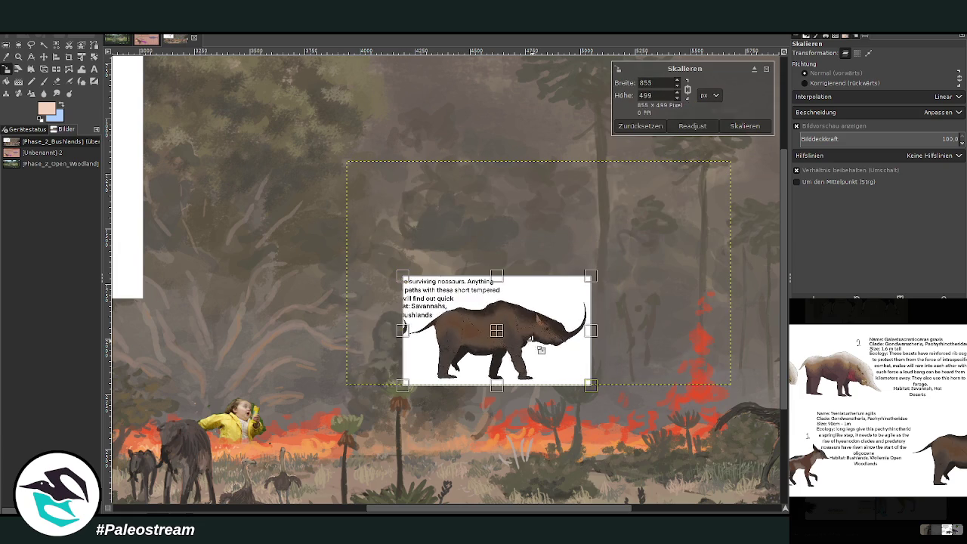
pyautogui.moveTo(589, 382); pyautogui.dragTo(563, 370)
pyautogui.click(744, 125)
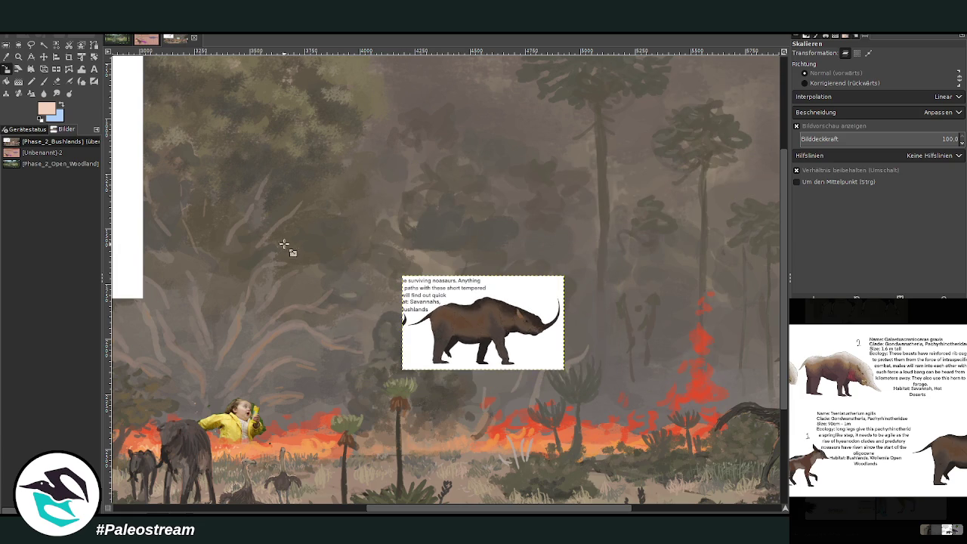
pyautogui.click(44, 57)
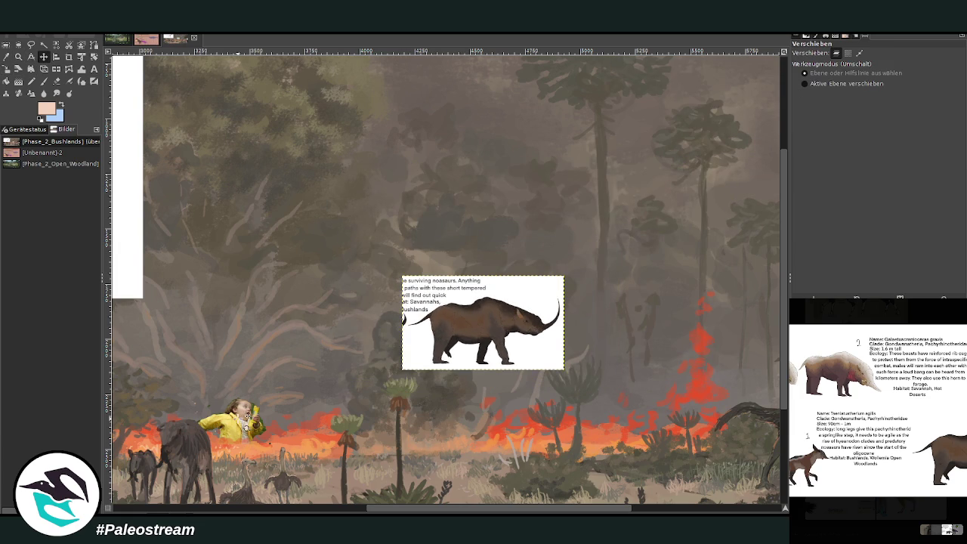
pyautogui.moveTo(381, 508); pyautogui.dragTo(348, 511)
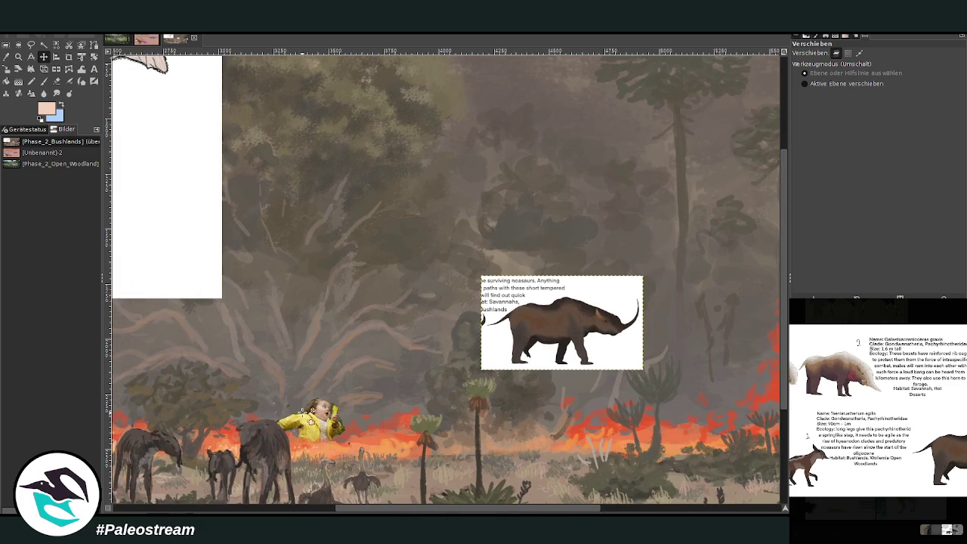
# Drag the yellow-jacket girl layer right along the fire line and pan the view
pyautogui.moveTo(336, 420); pyautogui.dragTo(729, 407)
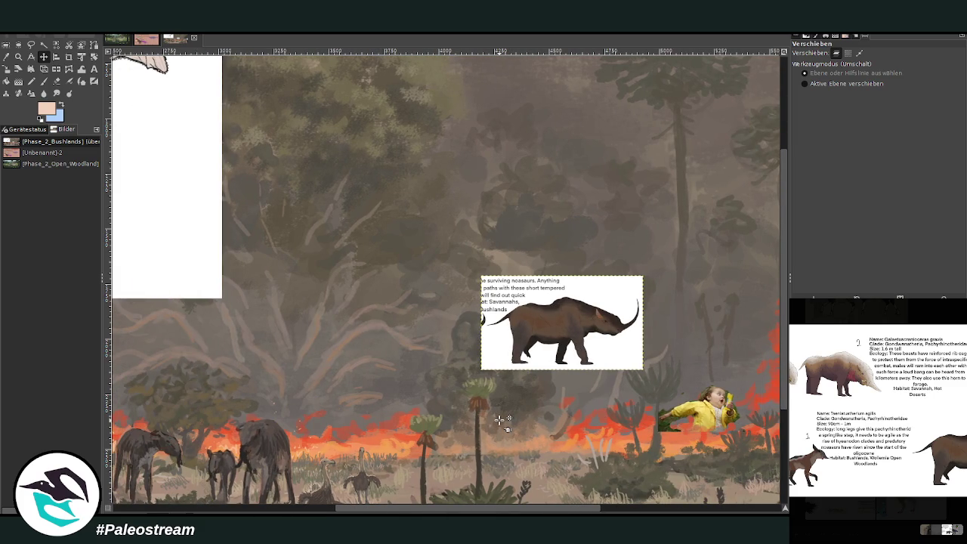
pyautogui.scroll(-3, 199, 133)
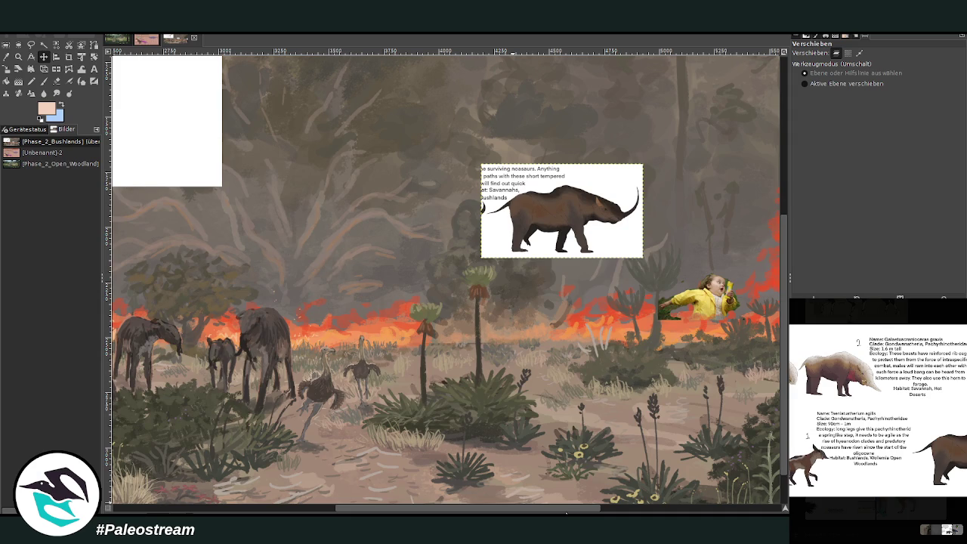
pyautogui.hscroll(4, 680, 463)
pyautogui.hscroll(8, 679, 463)
pyautogui.scroll(-1, 679, 463)
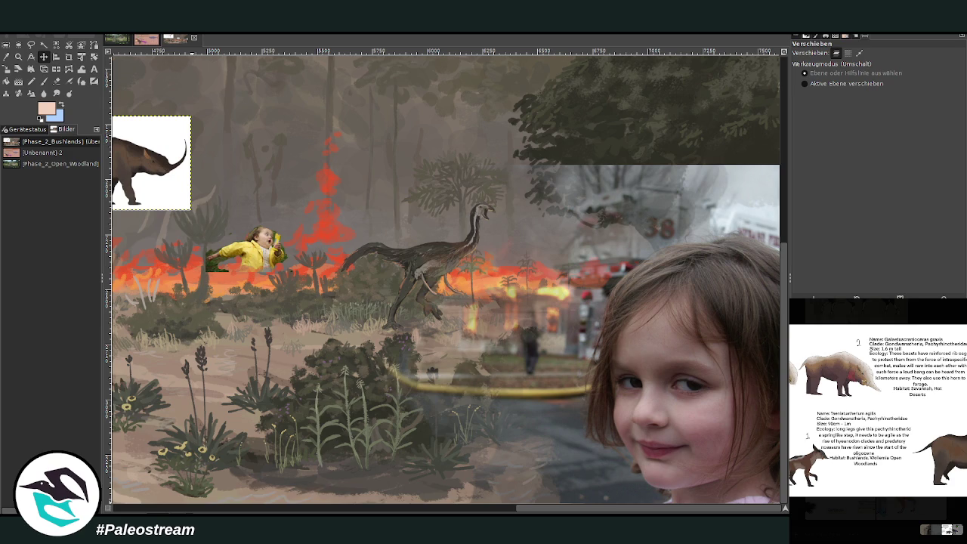
# Drop the rhino card onto the ground beside the ostrich-like birds and zoom in
pyautogui.click(376, 508)
pyautogui.hscroll(5, 375, 508)
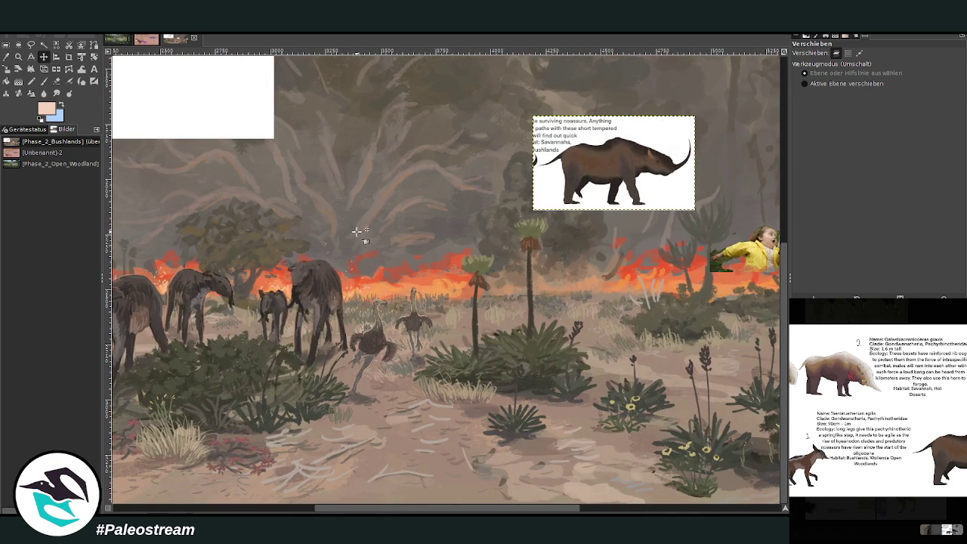
pyautogui.moveTo(566, 198); pyautogui.dragTo(493, 390)
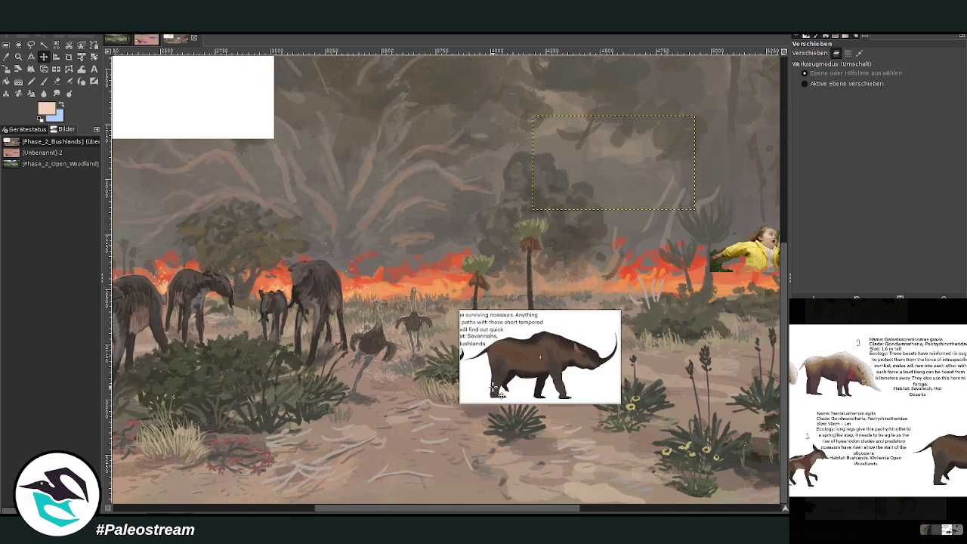
pyautogui.click(18, 56)
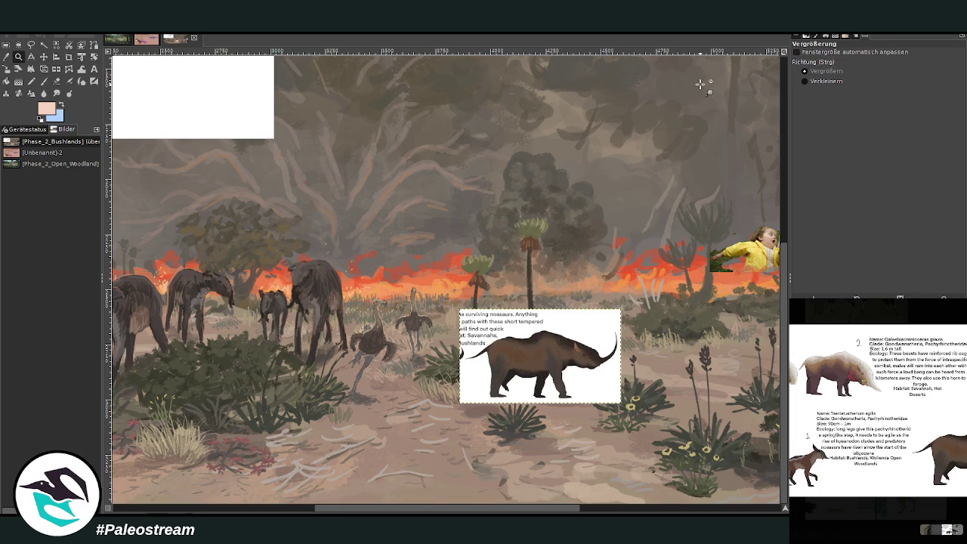
pyautogui.moveTo(234, 142); pyautogui.dragTo(646, 414)
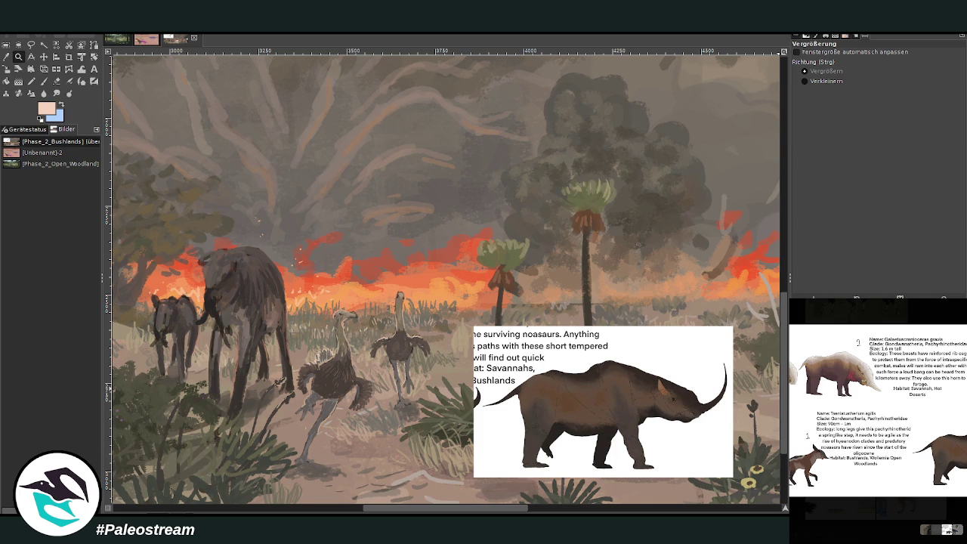
# Sample a greyish brown and set the paintbrush to size 40 with higher opacity
pyautogui.moveTo(230, 95); pyautogui.dragTo(677, 455)
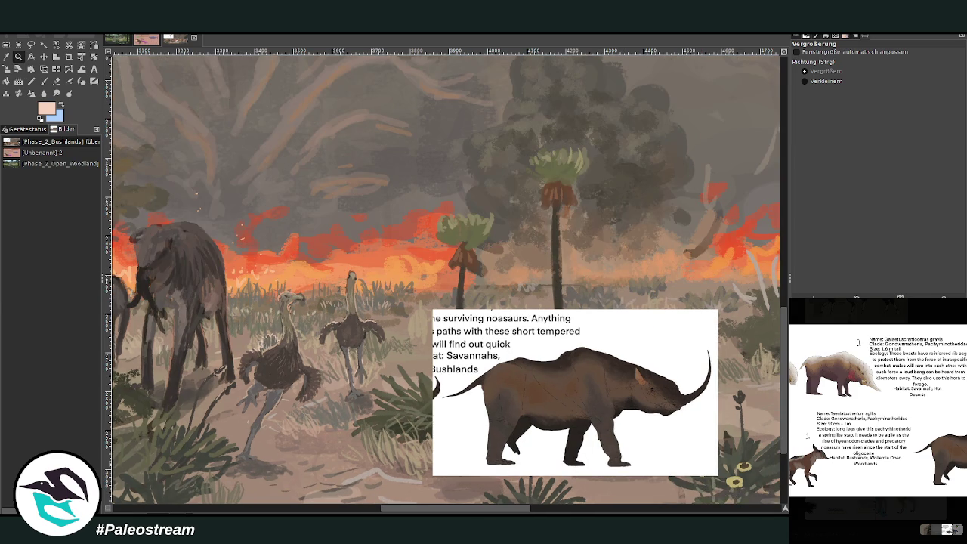
pyautogui.press('o')
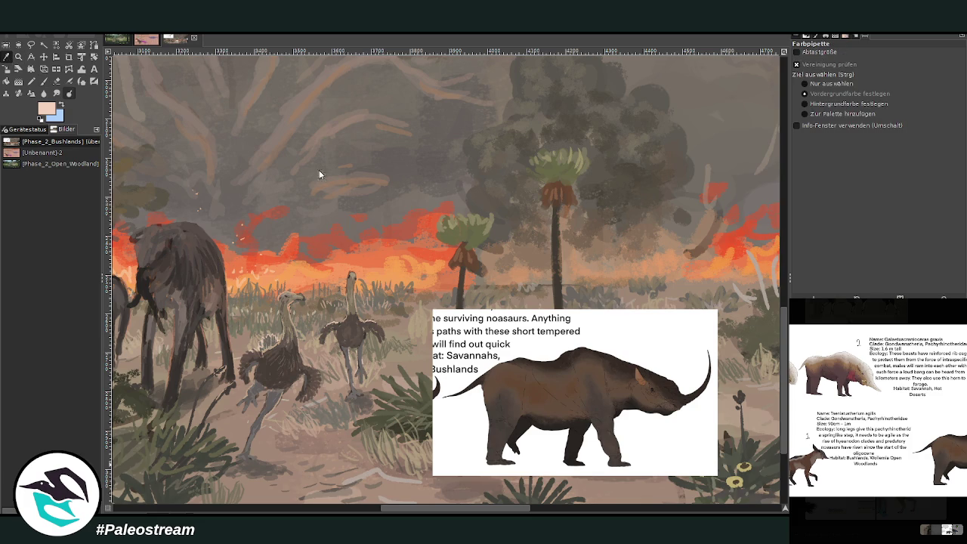
pyautogui.click(387, 313)
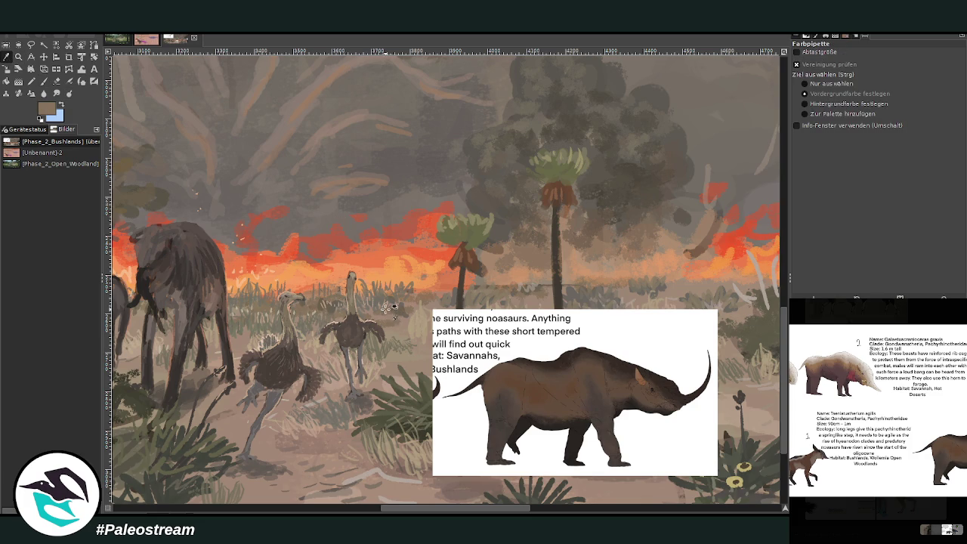
pyautogui.press('p')
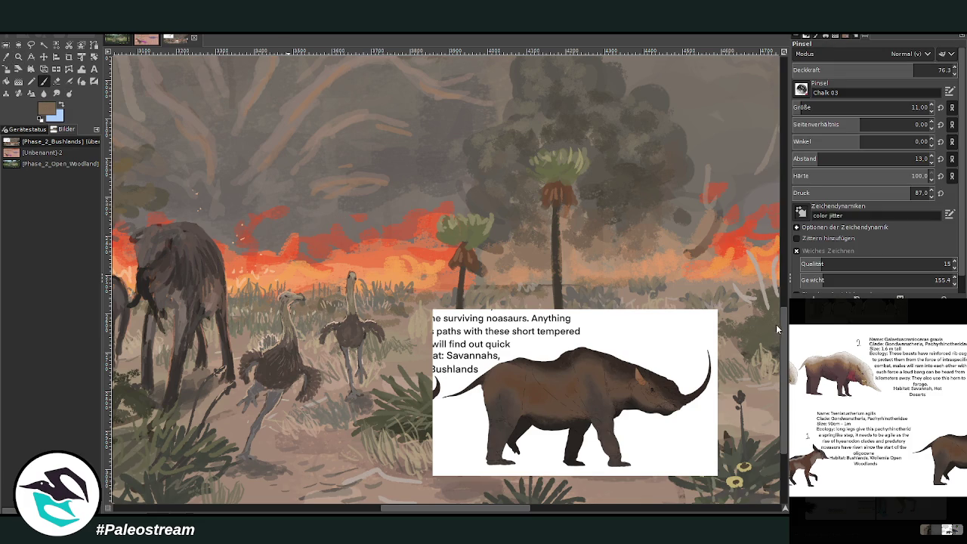
pyautogui.moveTo(838, 107); pyautogui.dragTo(910, 107)
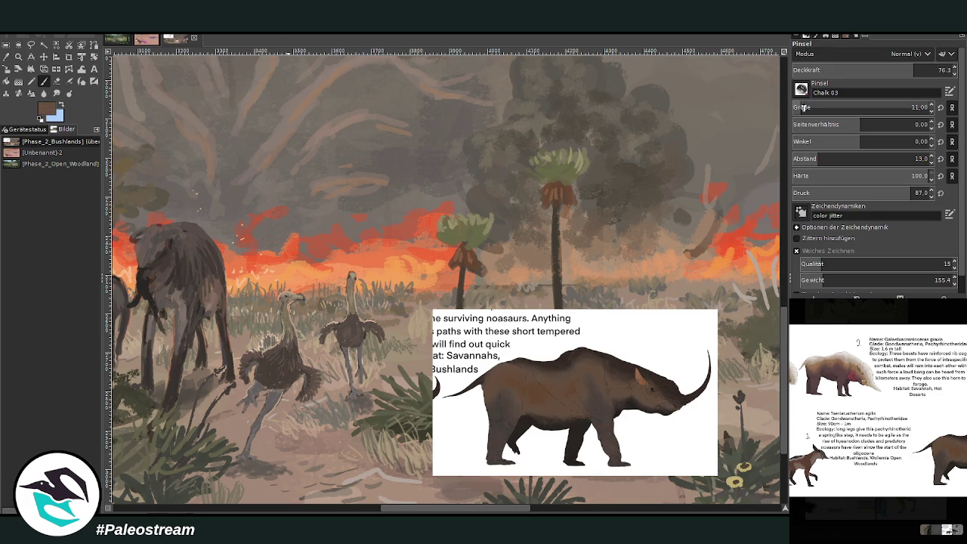
pyautogui.click(941, 69)
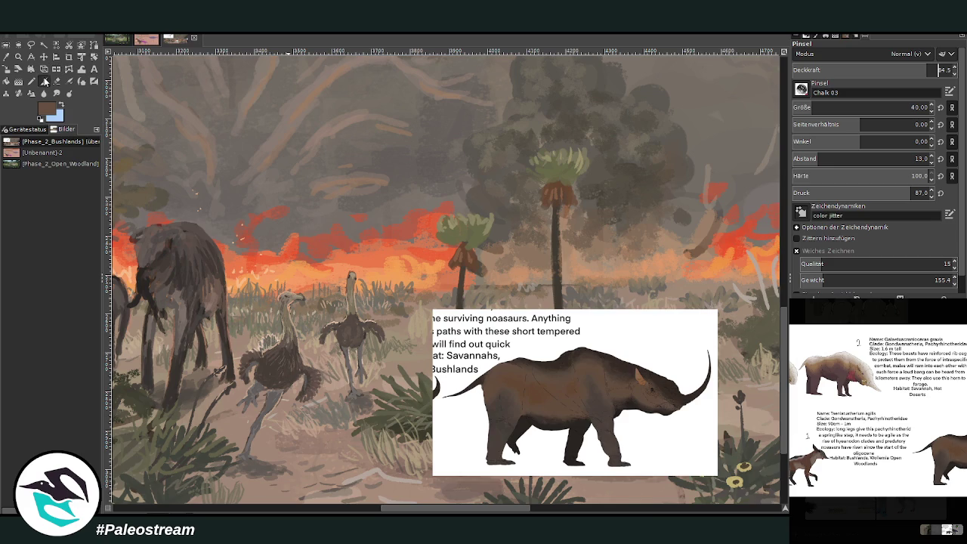
# Paint a dark flying animal silhouette in the smoke above the fire
pyautogui.moveTo(381, 203)
pyautogui.mouseDown()
pyautogui.moveTo(342, 216)
pyautogui.moveTo(348, 226)
pyautogui.moveTo(391, 207)
pyautogui.moveTo(368, 205)
pyautogui.mouseUp()
pyautogui.click(939, 70)
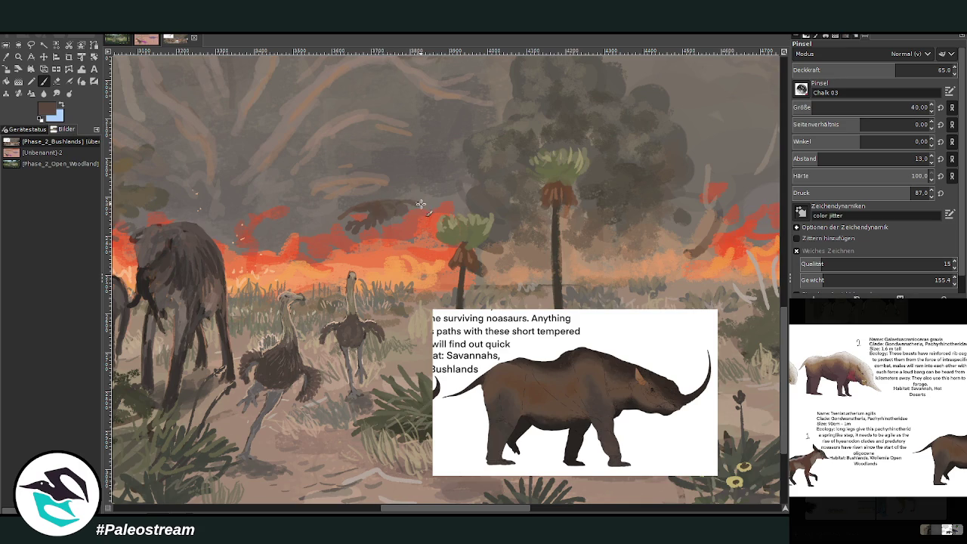
pyautogui.moveTo(429, 165); pyautogui.dragTo(433, 177)
pyautogui.keyDown('ctrl'); pyautogui.click(765, 339); pyautogui.keyUp('ctrl')
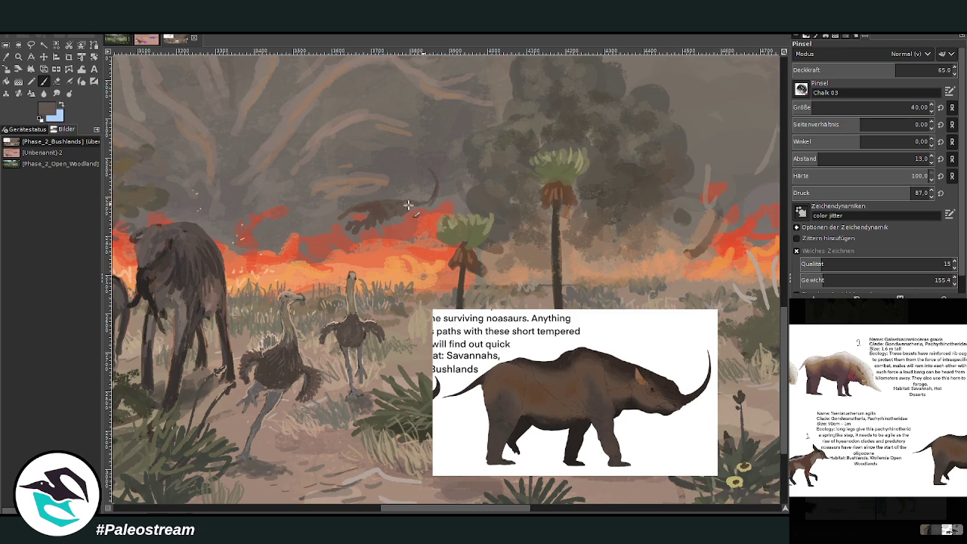
pyautogui.keyDown('ctrl'); pyautogui.click(724, 194); pyautogui.keyUp('ctrl')
pyautogui.moveTo(388, 213)
pyautogui.mouseDown()
pyautogui.moveTo(390, 221)
pyautogui.moveTo(427, 195)
pyautogui.moveTo(425, 212)
pyautogui.moveTo(431, 204)
pyautogui.moveTo(387, 209)
pyautogui.moveTo(396, 204)
pyautogui.mouseUp()
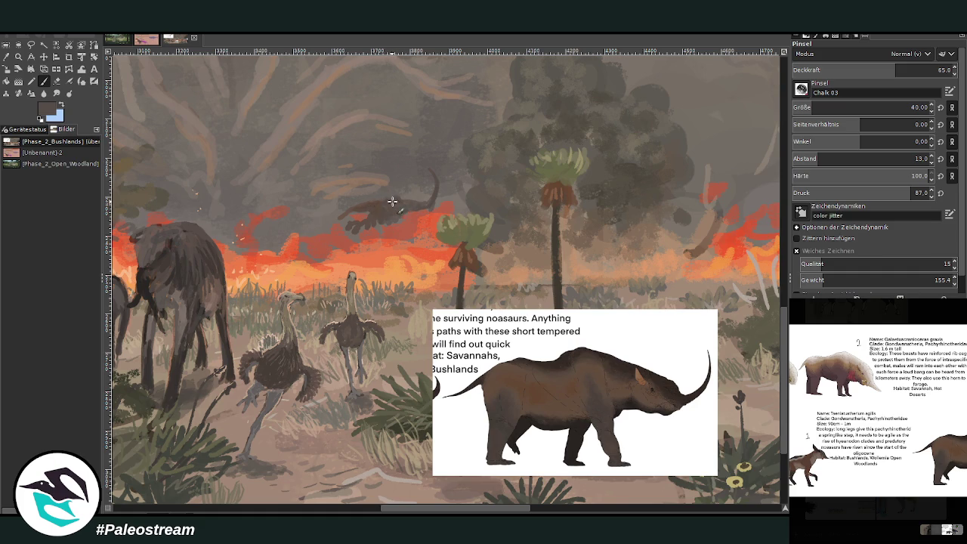
pyautogui.moveTo(371, 200)
pyautogui.mouseDown()
pyautogui.moveTo(340, 221)
pyautogui.moveTo(401, 222)
pyautogui.mouseUp()
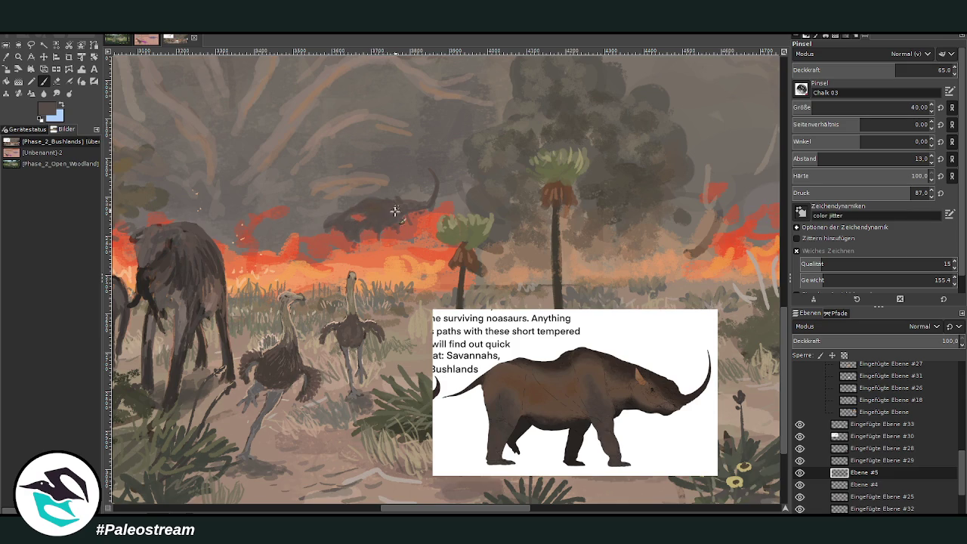
# Touch up the silhouette's tail with a 21 px brush at higher opacity
pyautogui.click(57, 80)
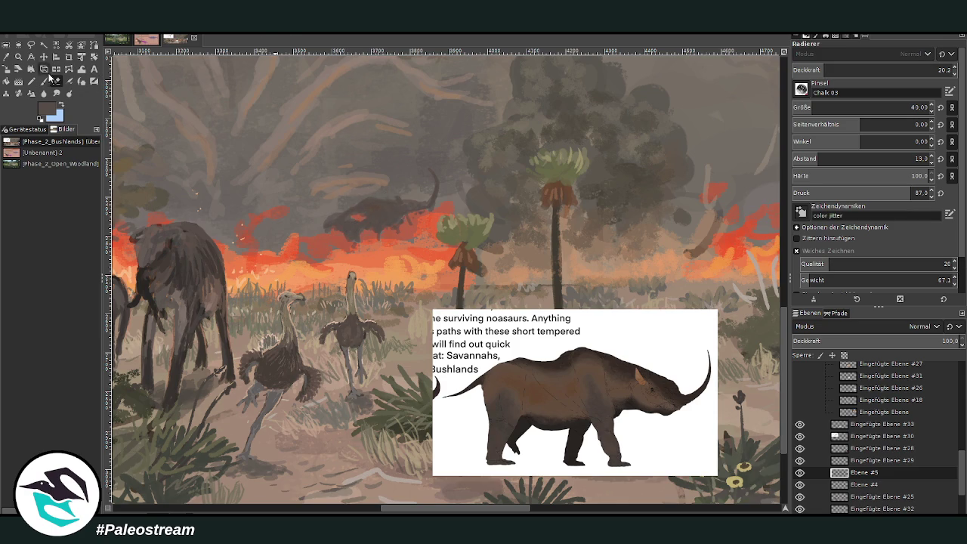
pyautogui.click(44, 81)
pyautogui.keyDown('ctrl'); pyautogui.click(760, 333); pyautogui.keyUp('ctrl')
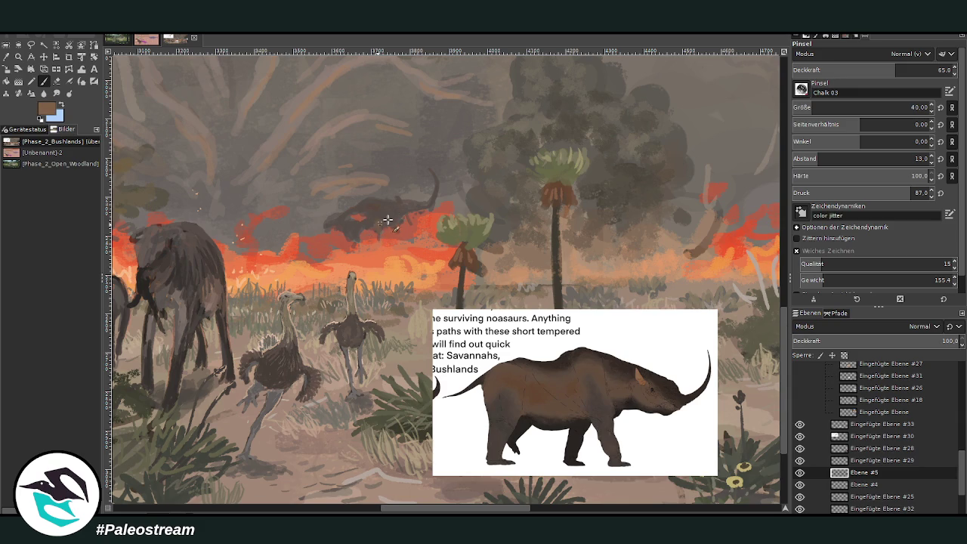
pyautogui.moveTo(889, 72); pyautogui.dragTo(866, 71)
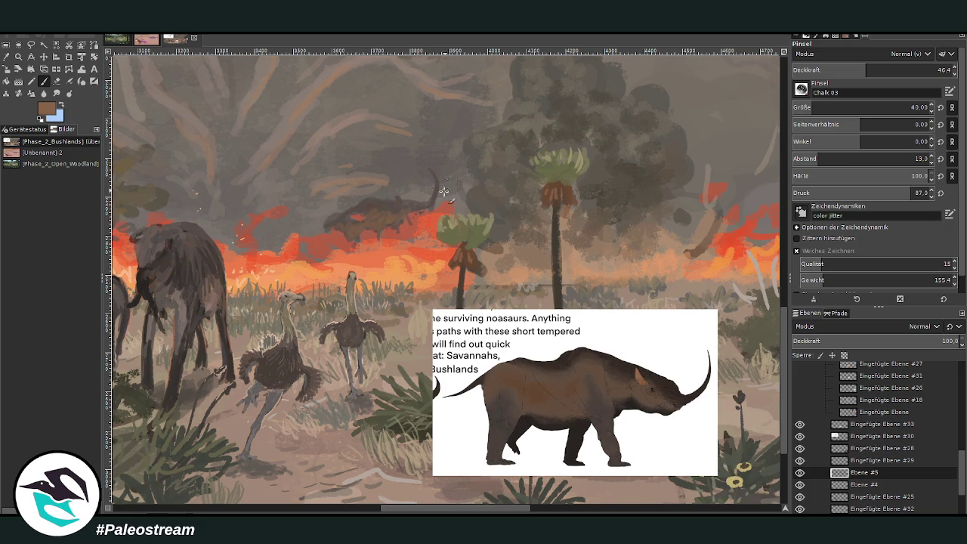
pyautogui.moveTo(869, 70); pyautogui.dragTo(896, 70)
pyautogui.moveTo(917, 107); pyautogui.dragTo(912, 108)
pyautogui.moveTo(437, 180)
pyautogui.mouseDown()
pyautogui.moveTo(421, 210)
pyautogui.moveTo(386, 230)
pyautogui.mouseUp()
pyautogui.moveTo(685, 255); pyautogui.dragTo(713, 226)
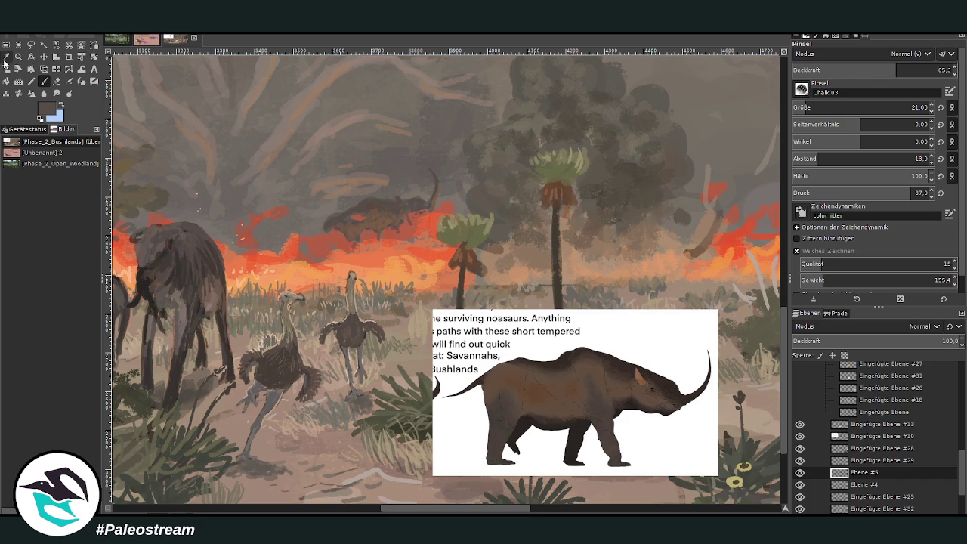
# Sample the fire's orange-red and paint extra flames at 40 px, varying opacity
pyautogui.click(7, 56)
pyautogui.click(431, 220)
pyautogui.click(43, 80)
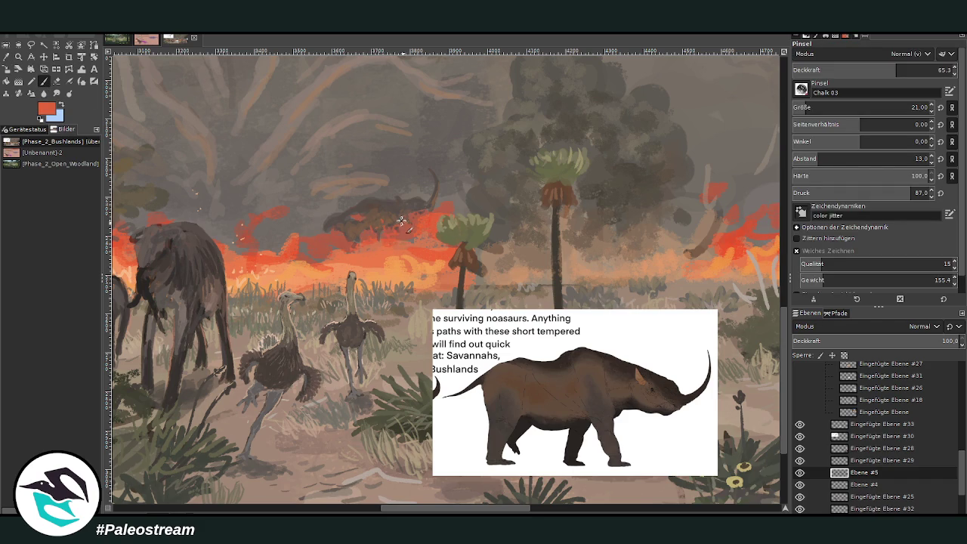
pyautogui.click(810, 108)
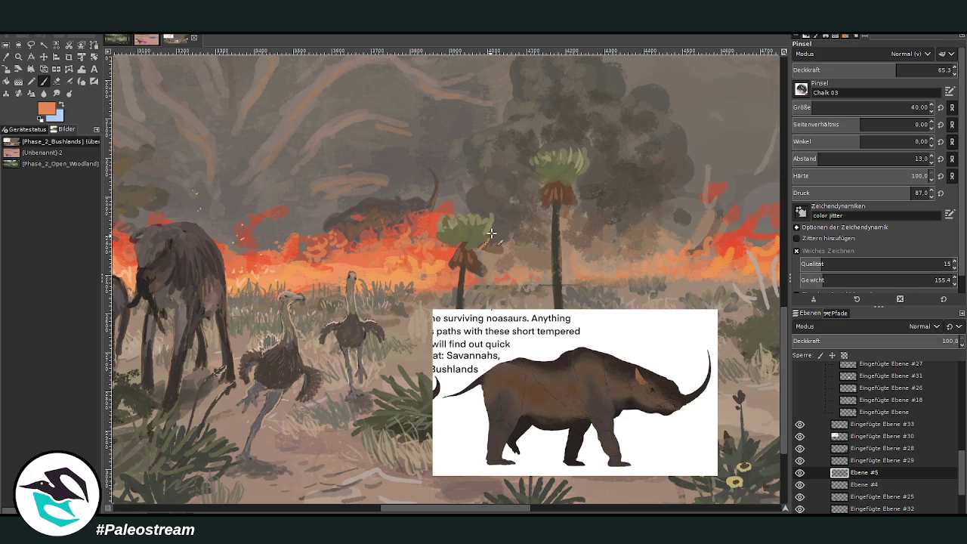
pyautogui.press(',')
pyautogui.press(',')
pyautogui.press(',')
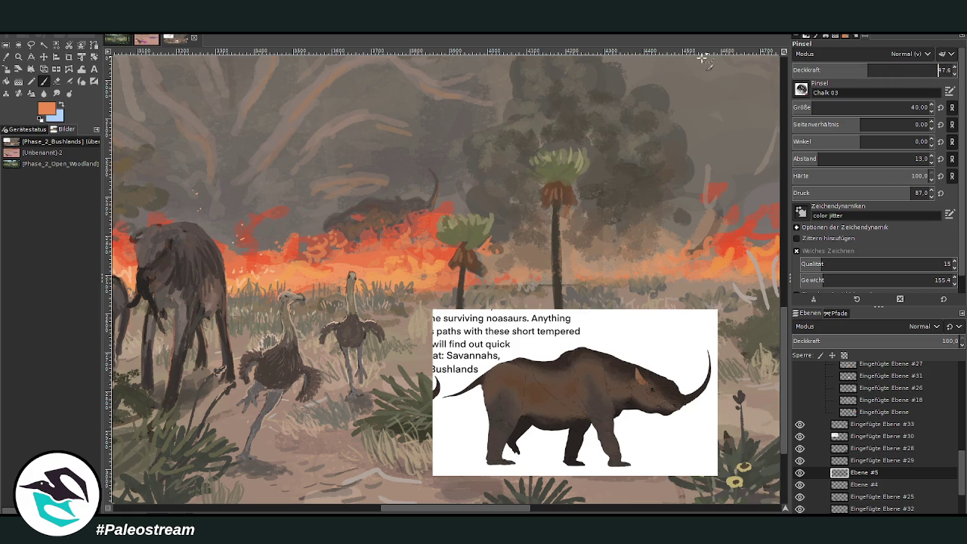
pyautogui.moveTo(486, 249); pyautogui.dragTo(480, 257)
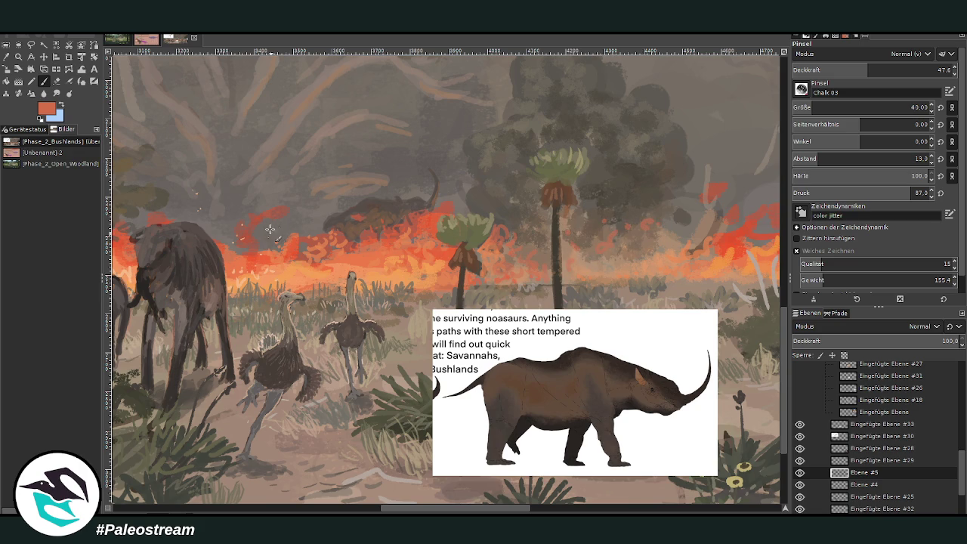
pyautogui.click(905, 70)
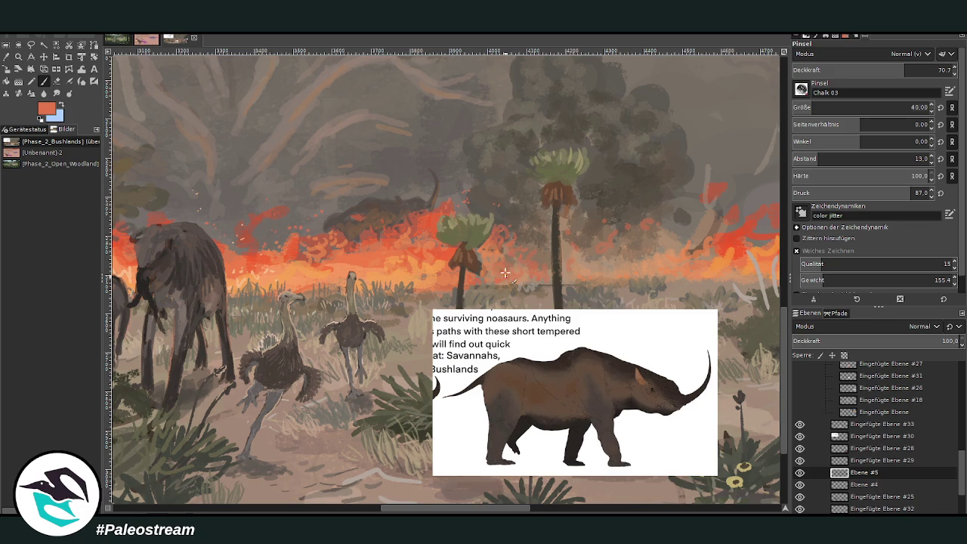
pyautogui.hscroll(-10, 386, 501)
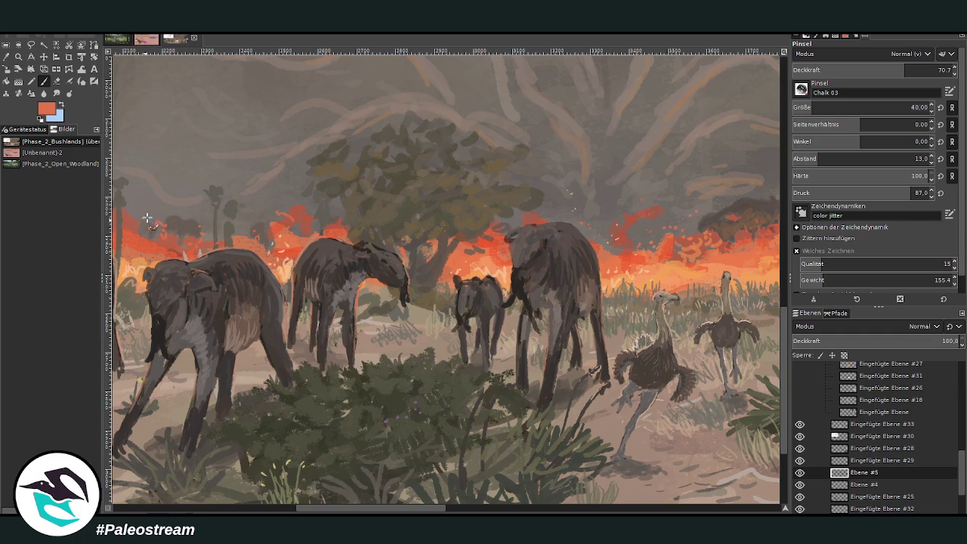
# Fit and zoom into the scene, then hide the rhino reference card layer
pyautogui.click(467, 511)
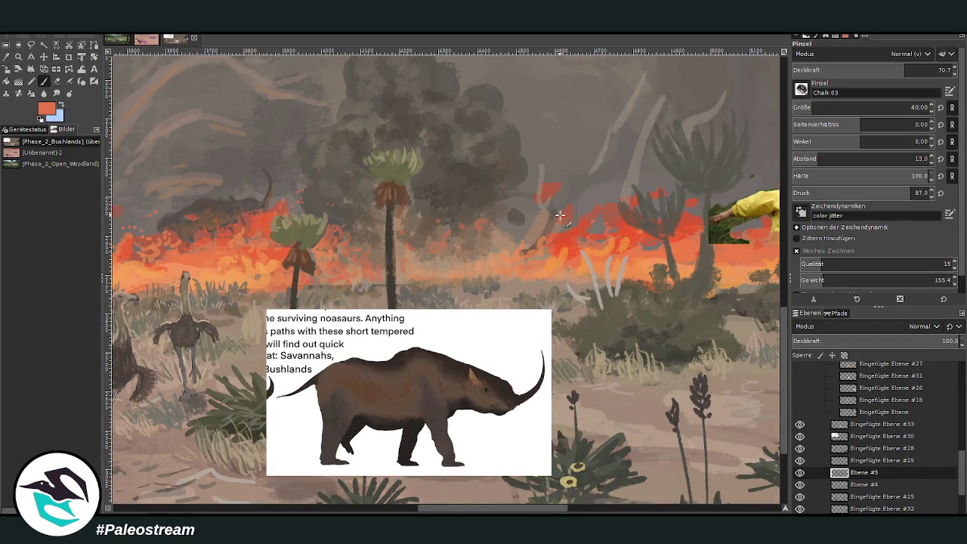
pyautogui.hotkey('shift', 'ctrl', 'j')
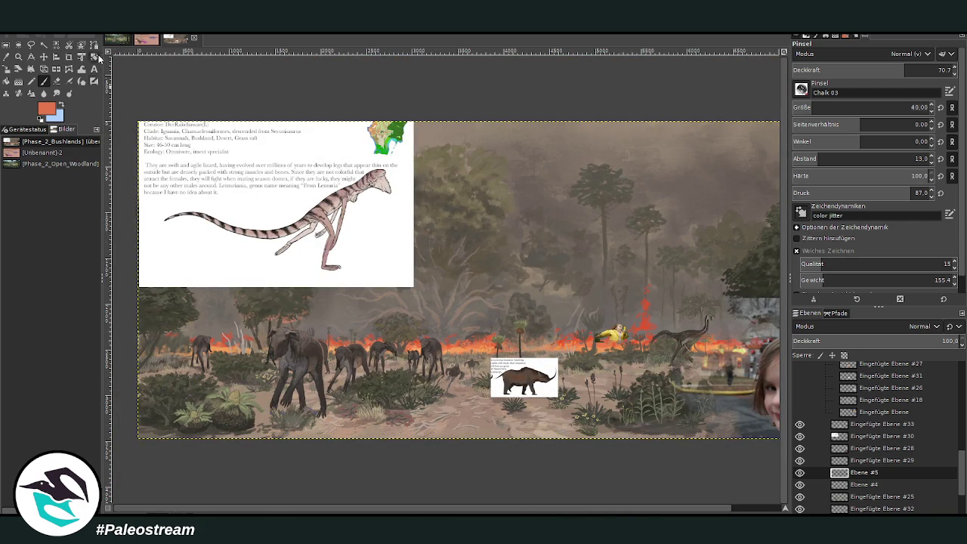
pyautogui.click(19, 56)
pyautogui.moveTo(374, 257); pyautogui.dragTo(599, 415)
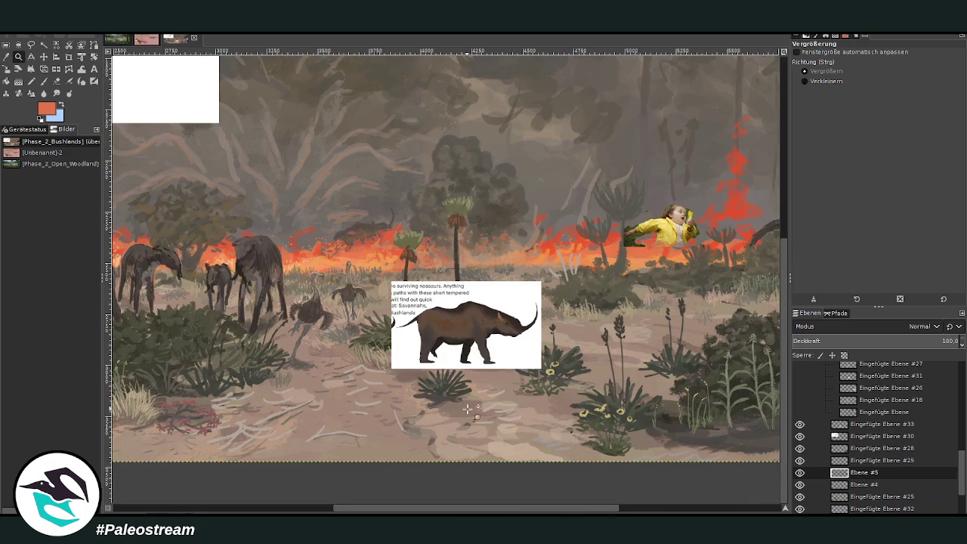
pyautogui.click(799, 424)
pyautogui.moveTo(868, 423); pyautogui.dragTo(869, 399)
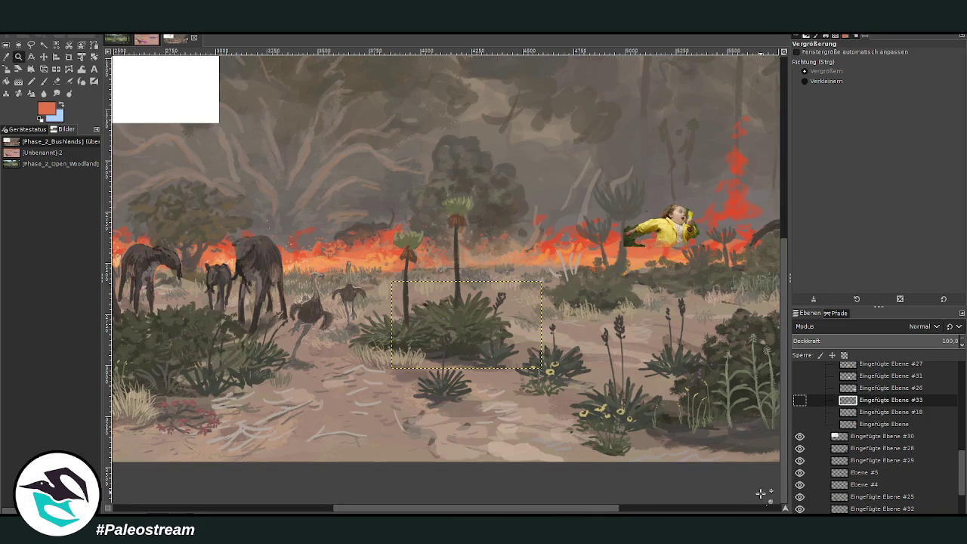
# Select the Lemuriania card's layer (#30) and move it down over the scene
pyautogui.click(862, 438)
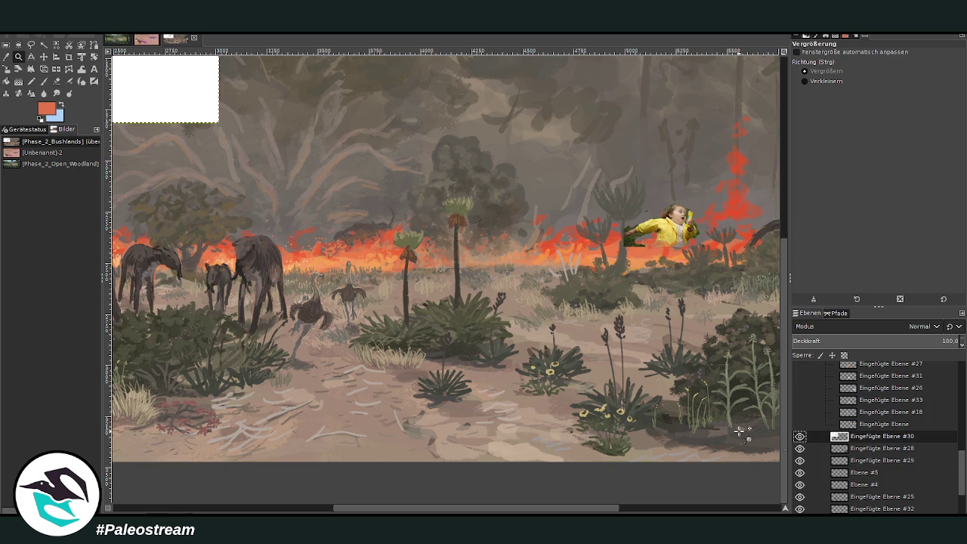
pyautogui.moveTo(412, 512); pyautogui.dragTo(324, 512)
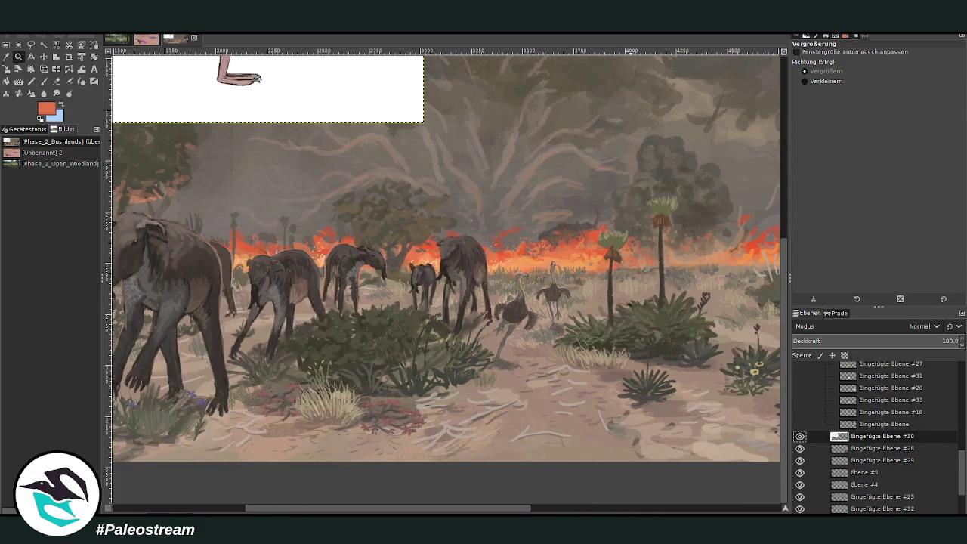
pyautogui.click(44, 56)
pyautogui.moveTo(233, 85); pyautogui.dragTo(407, 346)
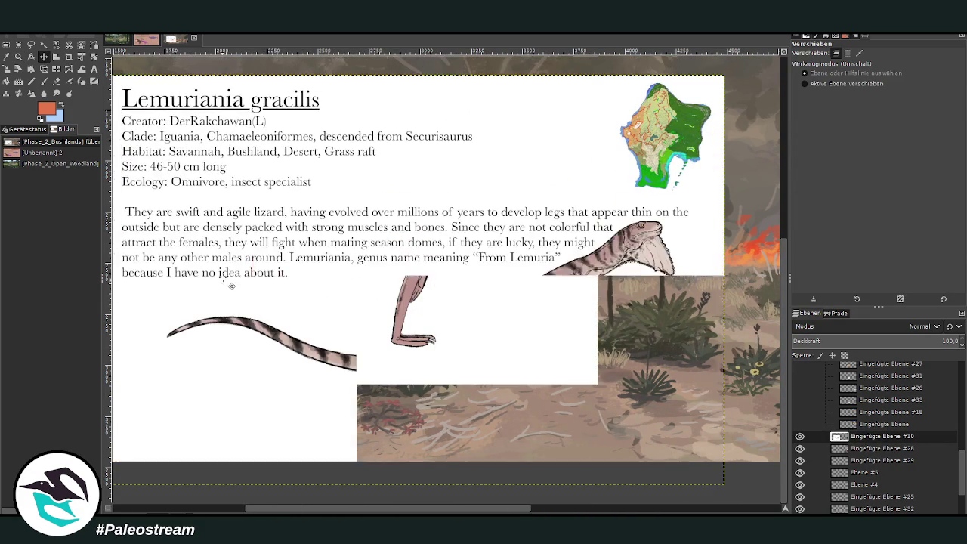
# Crop the Lemuriania card below its title block, keeping the lizard and text
pyautogui.click(69, 56)
pyautogui.moveTo(150, 158); pyautogui.dragTo(686, 458)
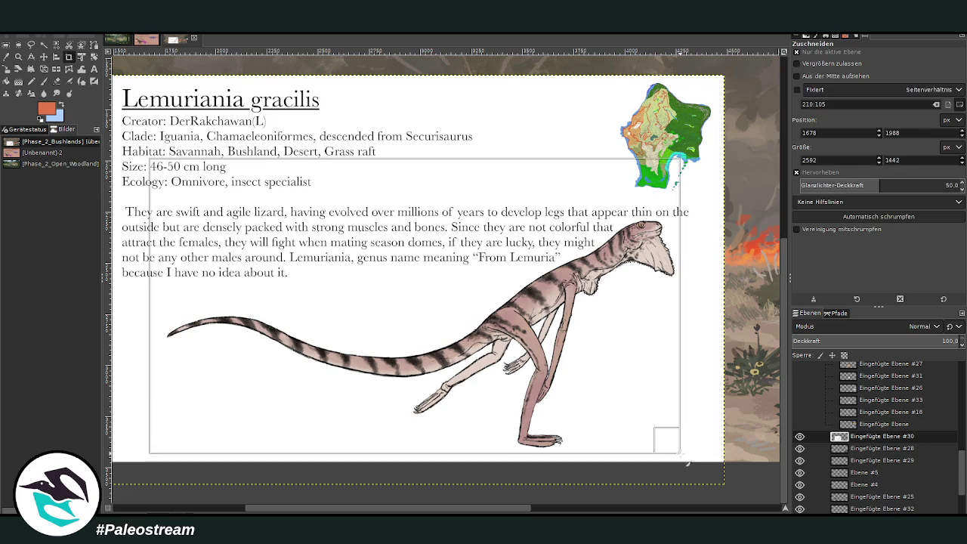
pyautogui.moveTo(162, 173); pyautogui.dragTo(160, 204)
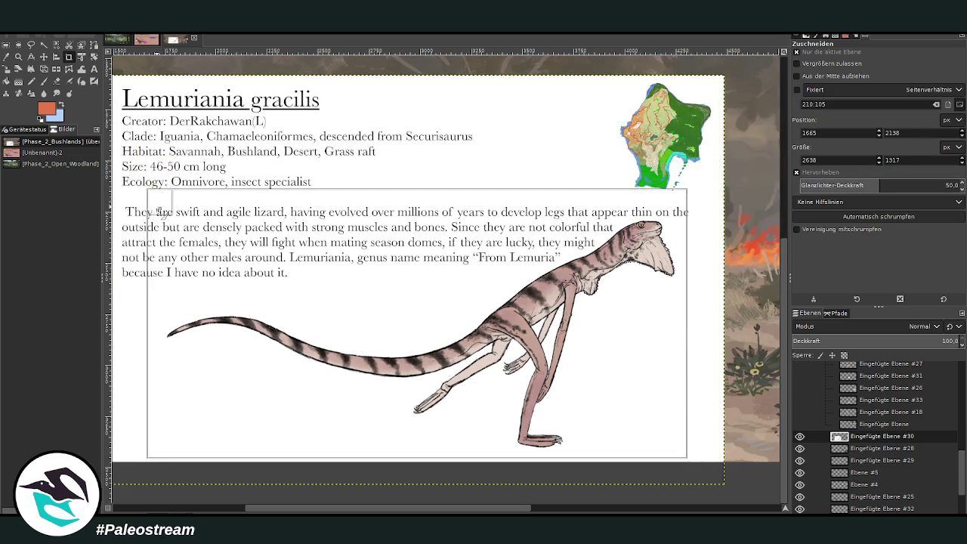
pyautogui.click(301, 305)
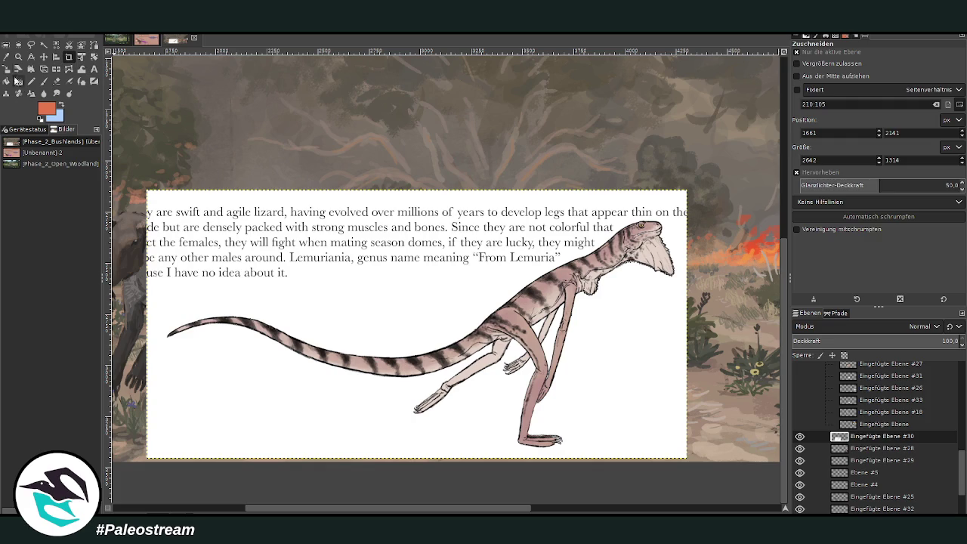
# Scale the lizard card down to 767×381 and zoom in on the elephants
pyautogui.click(17, 82)
pyautogui.click(399, 358)
pyautogui.moveTo(398, 358)
pyautogui.mouseDown()
pyautogui.moveTo(226, 204)
pyautogui.moveTo(361, 272)
pyautogui.moveTo(383, 300)
pyautogui.mouseUp()
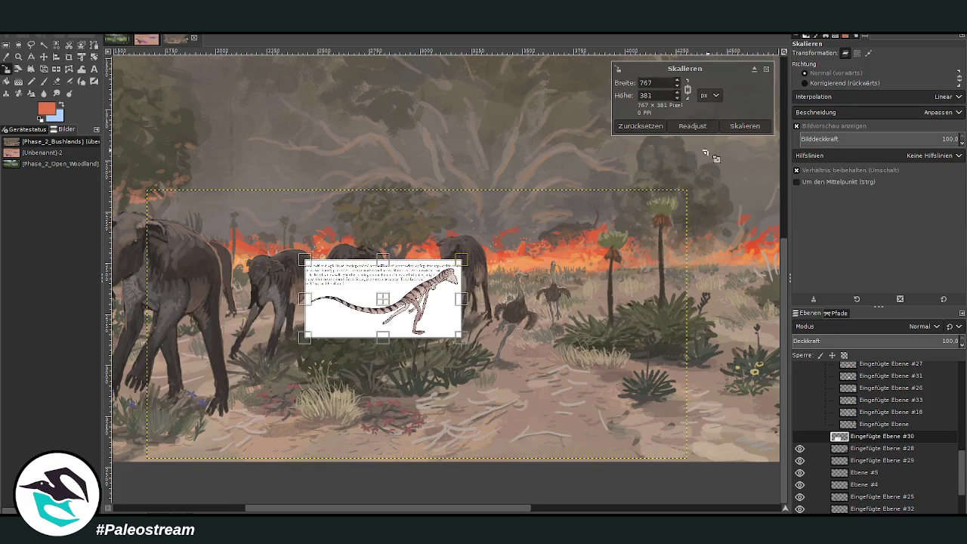
pyautogui.click(745, 125)
pyautogui.hscroll(-5, 227, 436)
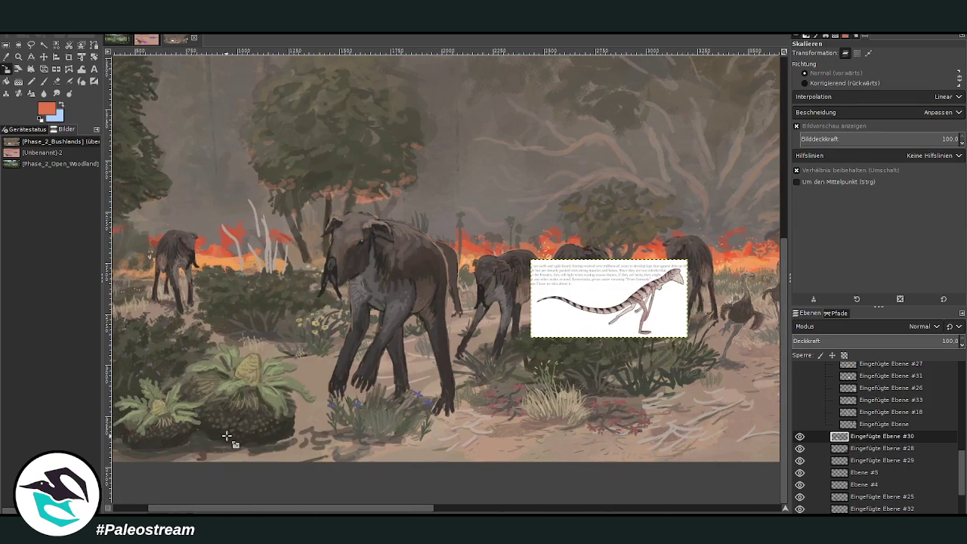
pyautogui.click(18, 57)
pyautogui.moveTo(328, 184); pyautogui.dragTo(700, 444)
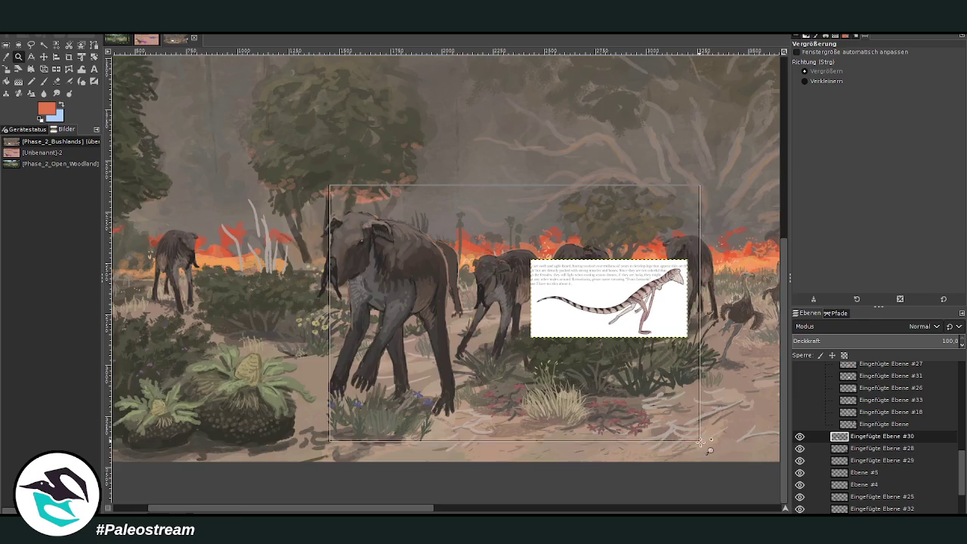
# Add a new layer above Ebene #5 and set a dark Chalk 03 brush at size 27
pyautogui.click(855, 450)
pyautogui.click(864, 472)
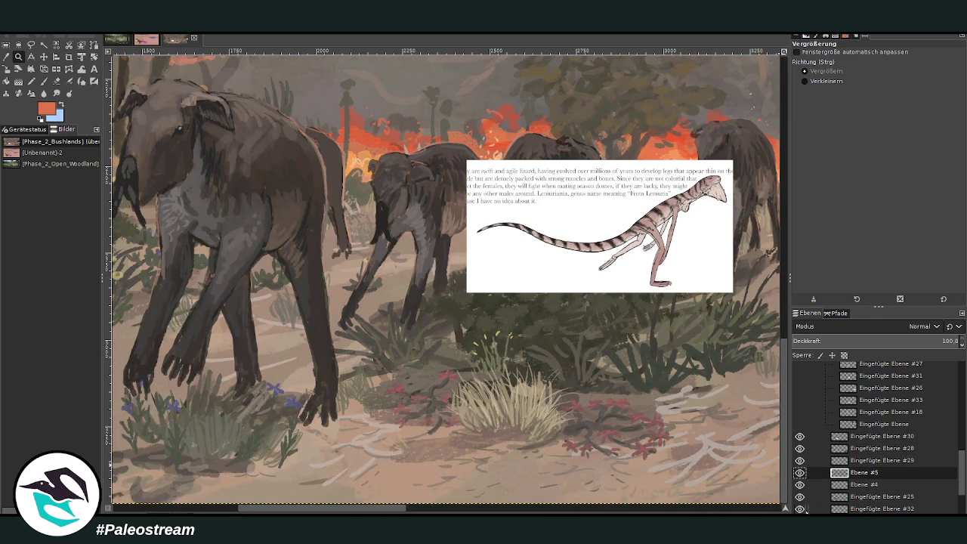
pyautogui.keyDown('shift'); pyautogui.click(883, 513); pyautogui.keyUp('shift')
pyautogui.moveTo(355, 506); pyautogui.dragTo(363, 506)
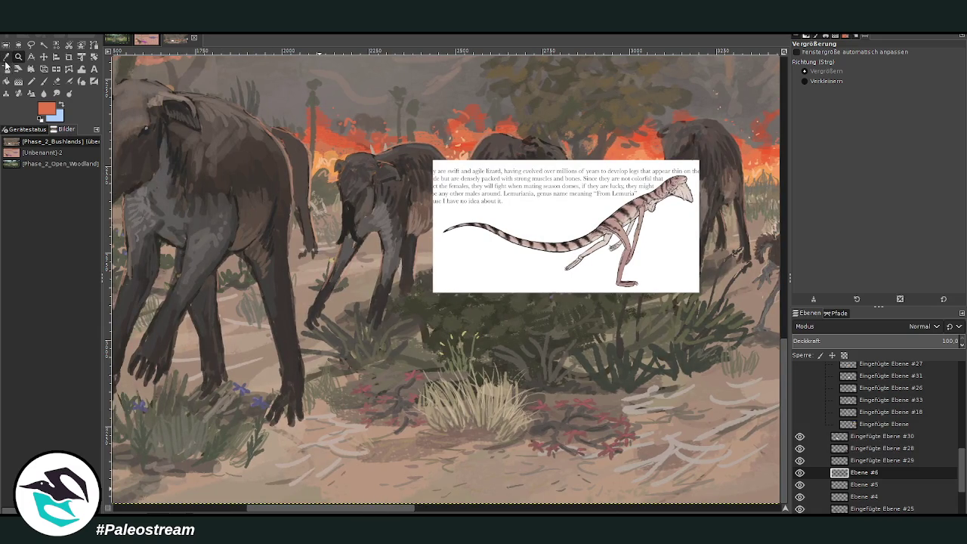
pyautogui.click(43, 82)
pyautogui.keyDown('ctrl'); pyautogui.click(763, 350); pyautogui.keyUp('ctrl')
pyautogui.keyDown('ctrl'); pyautogui.click(760, 357); pyautogui.keyUp('ctrl')
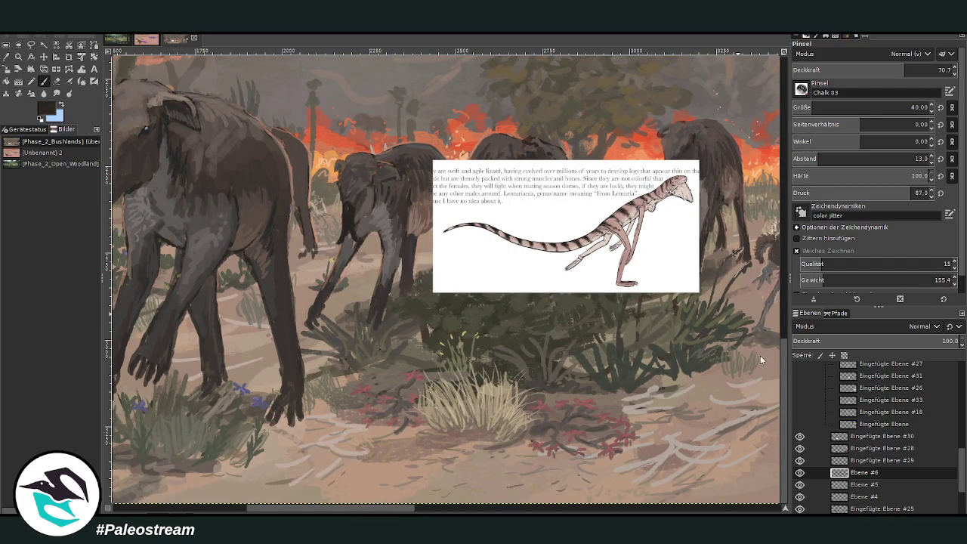
pyautogui.moveTo(906, 69); pyautogui.dragTo(925, 69)
pyautogui.moveTo(806, 107); pyautogui.dragTo(799, 107)
pyautogui.moveTo(903, 69); pyautogui.dragTo(892, 58)
# Sketch the lizard's head, body and raised tail in dark lines in the foreground
pyautogui.moveTo(337, 403); pyautogui.dragTo(346, 408)
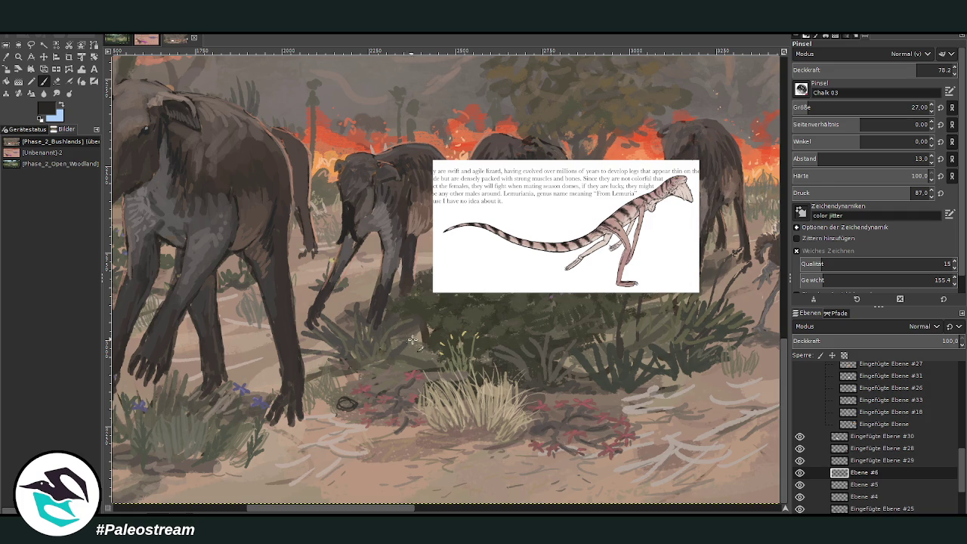
pyautogui.moveTo(343, 410)
pyautogui.mouseDown()
pyautogui.moveTo(338, 470)
pyautogui.moveTo(332, 451)
pyautogui.moveTo(346, 427)
pyautogui.moveTo(343, 402)
pyautogui.moveTo(323, 398)
pyautogui.moveTo(314, 420)
pyautogui.mouseUp()
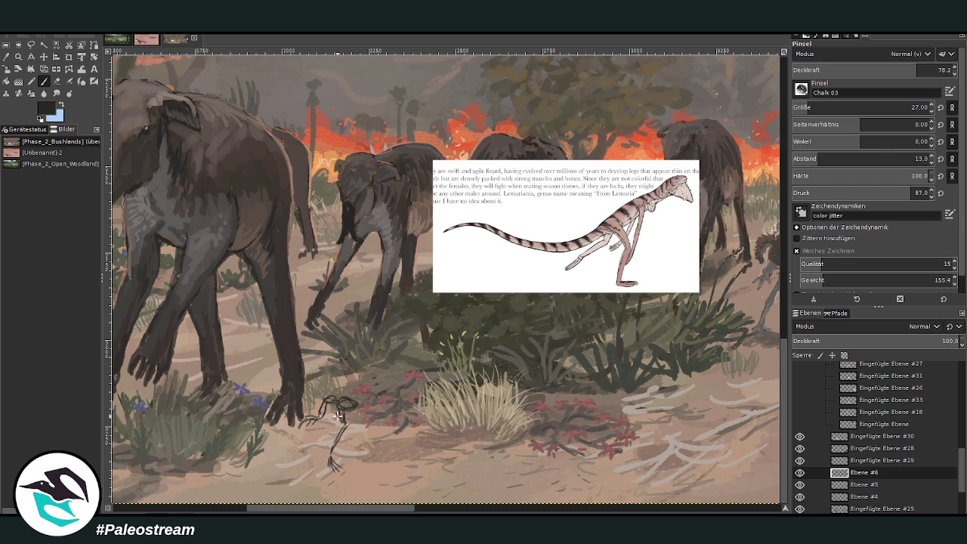
pyautogui.moveTo(337, 411); pyautogui.dragTo(322, 435)
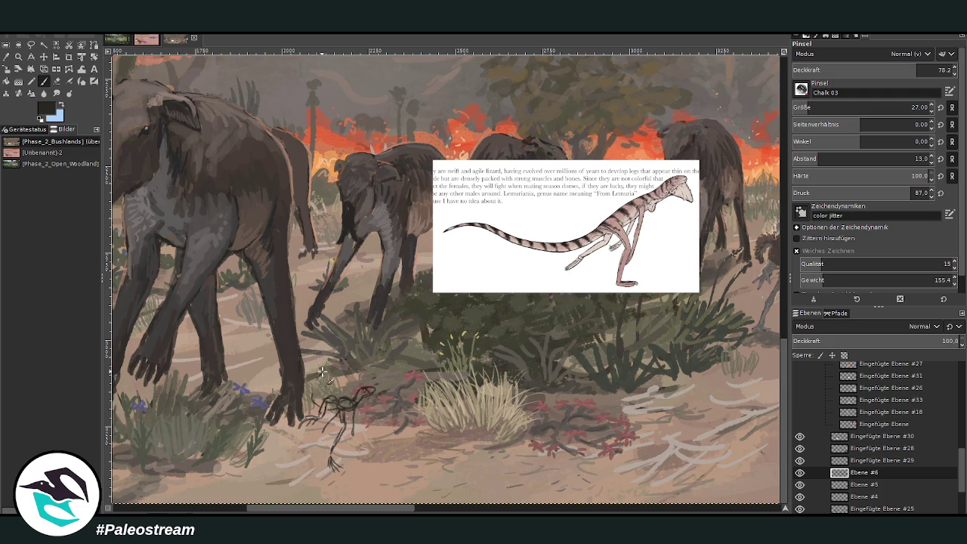
pyautogui.moveTo(315, 393); pyautogui.dragTo(335, 333)
pyautogui.moveTo(317, 397); pyautogui.dragTo(335, 337)
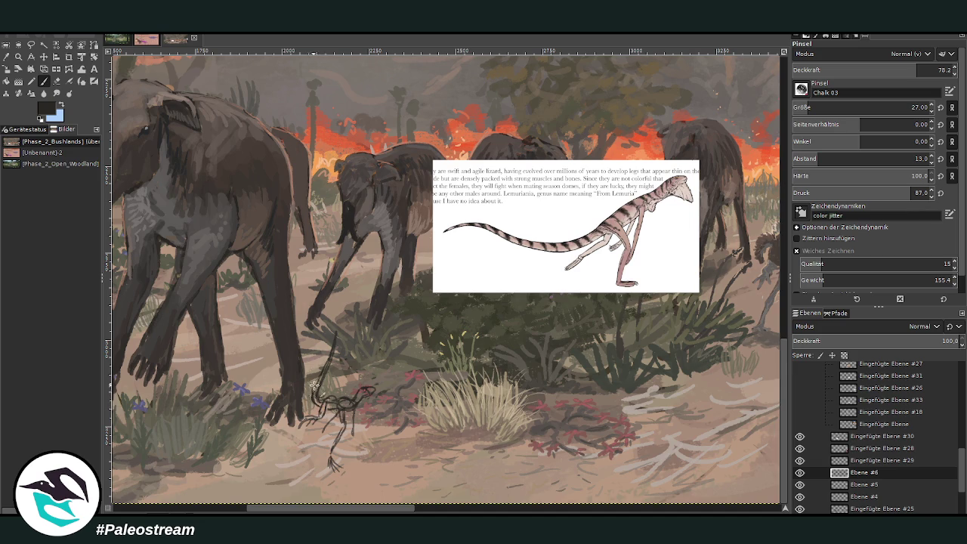
pyautogui.click(44, 57)
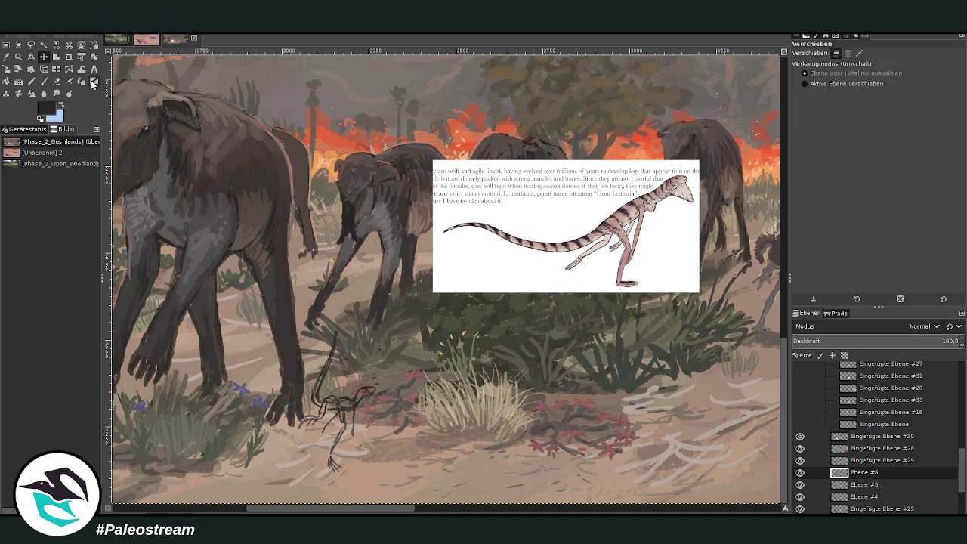
# Scale the pasted reference layer Eingefügte Ebene #30 to 467×232 and move it lower
pyautogui.click(840, 436)
pyautogui.hotkey('shift', 's')
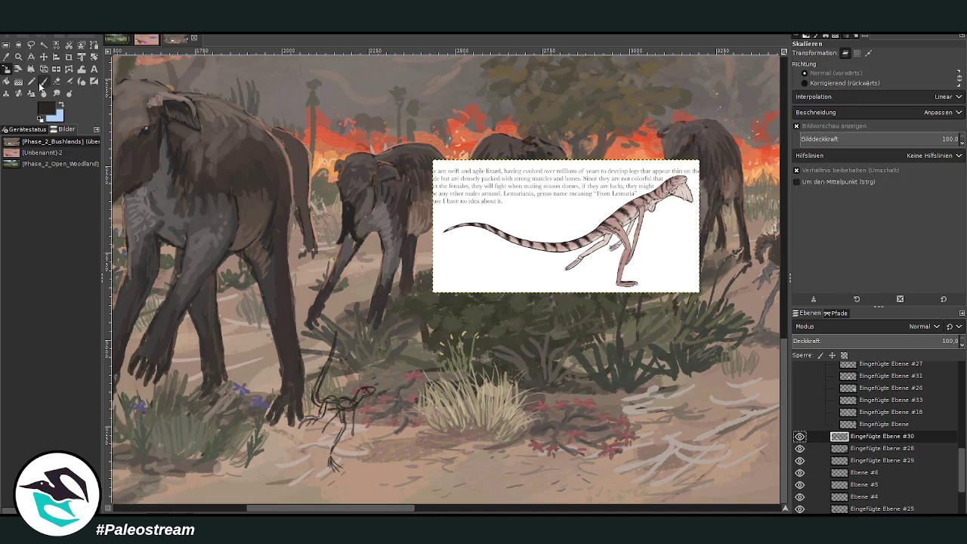
pyautogui.click(514, 230)
pyautogui.moveTo(595, 214)
pyautogui.mouseDown()
pyautogui.moveTo(459, 263)
pyautogui.moveTo(488, 428)
pyautogui.mouseUp()
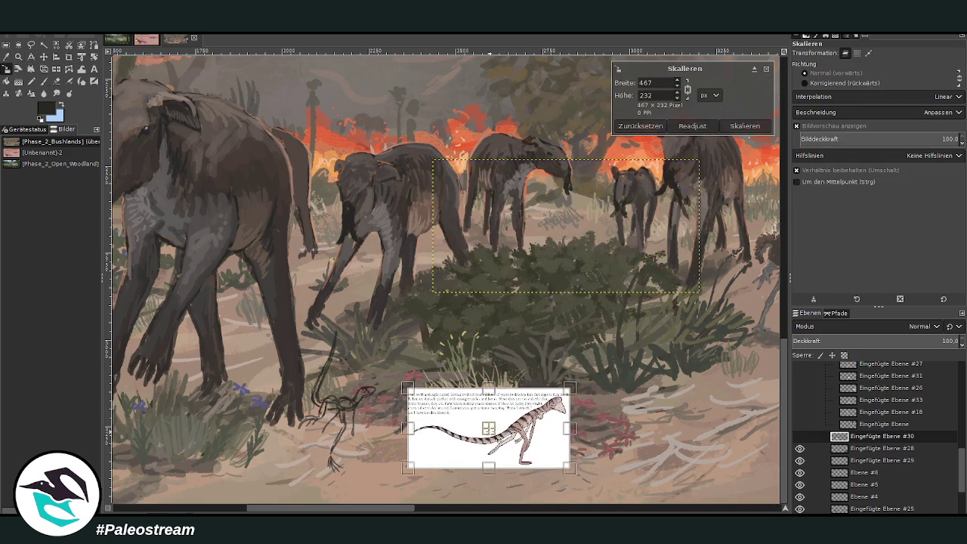
pyautogui.click(740, 126)
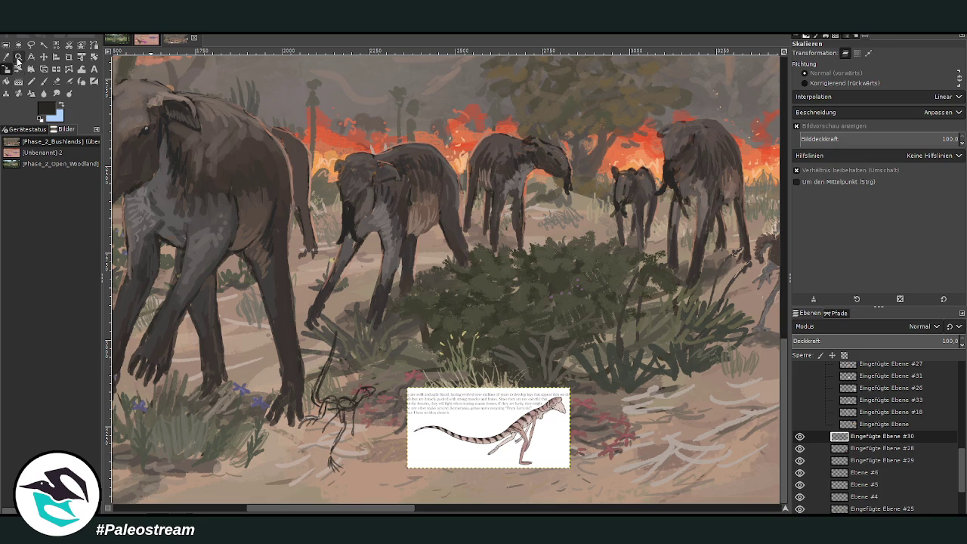
# Zoom in and add brush strokes to the animal's body and neck on Ebene #6
pyautogui.click(18, 57)
pyautogui.moveTo(286, 263); pyautogui.dragTo(564, 503)
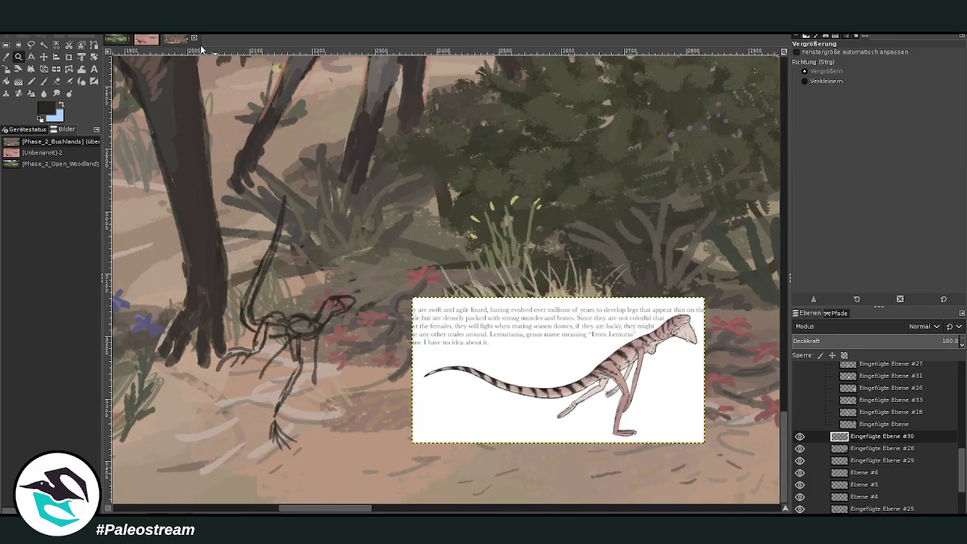
pyautogui.click(43, 81)
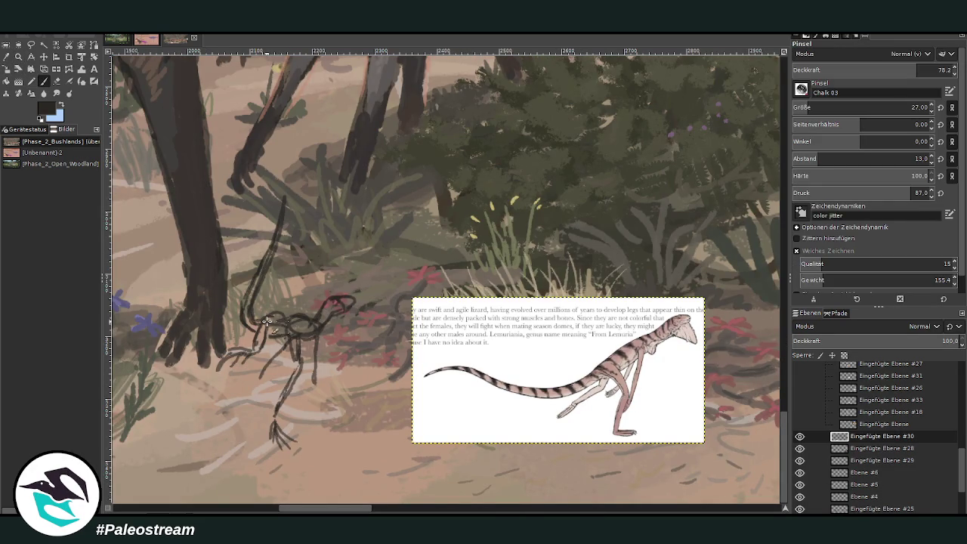
pyautogui.click(867, 474)
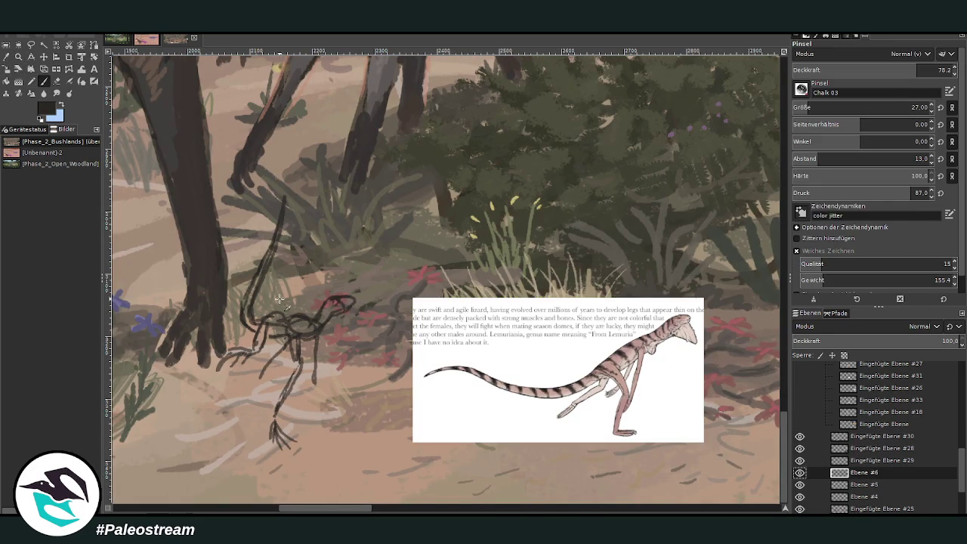
pyautogui.moveTo(291, 323)
pyautogui.mouseDown()
pyautogui.moveTo(245, 306)
pyautogui.moveTo(246, 286)
pyautogui.mouseUp()
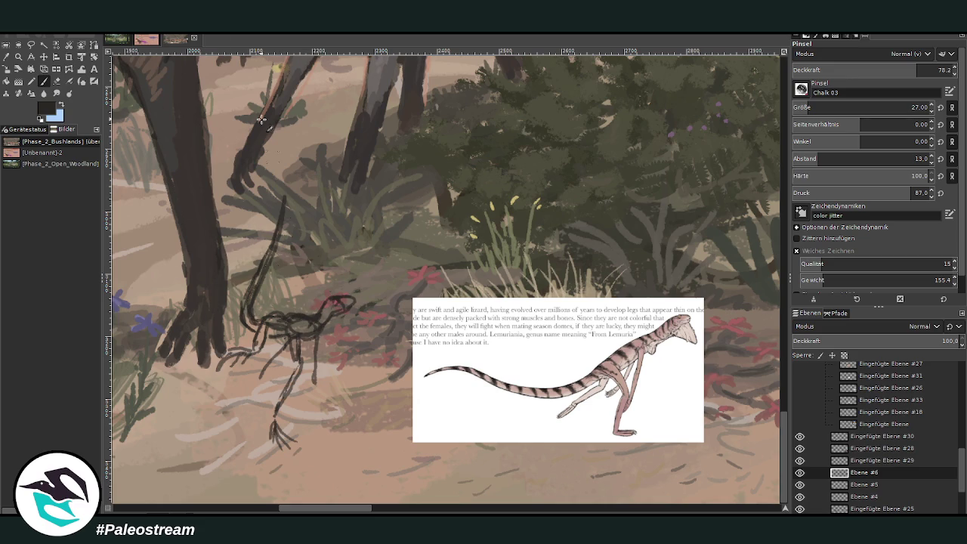
pyautogui.click(56, 81)
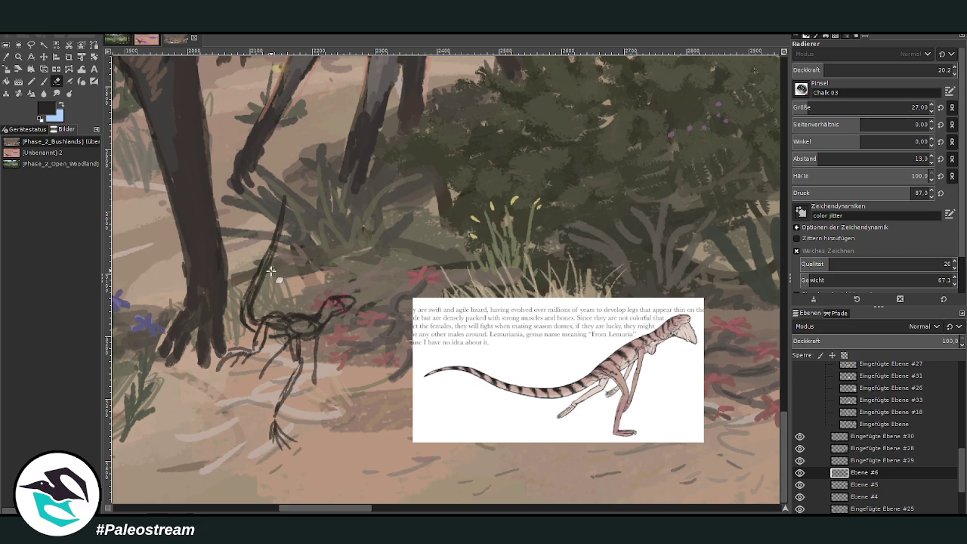
# Erase part of the raised tail line with the eraser at 100 opacity
pyautogui.moveTo(834, 70); pyautogui.dragTo(963, 45)
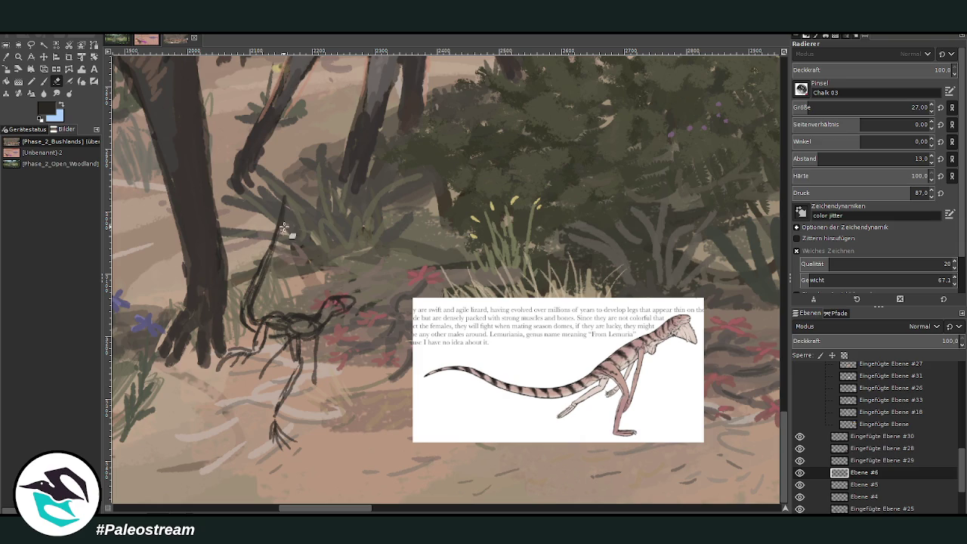
pyautogui.moveTo(280, 237); pyautogui.dragTo(285, 195)
pyautogui.click(44, 81)
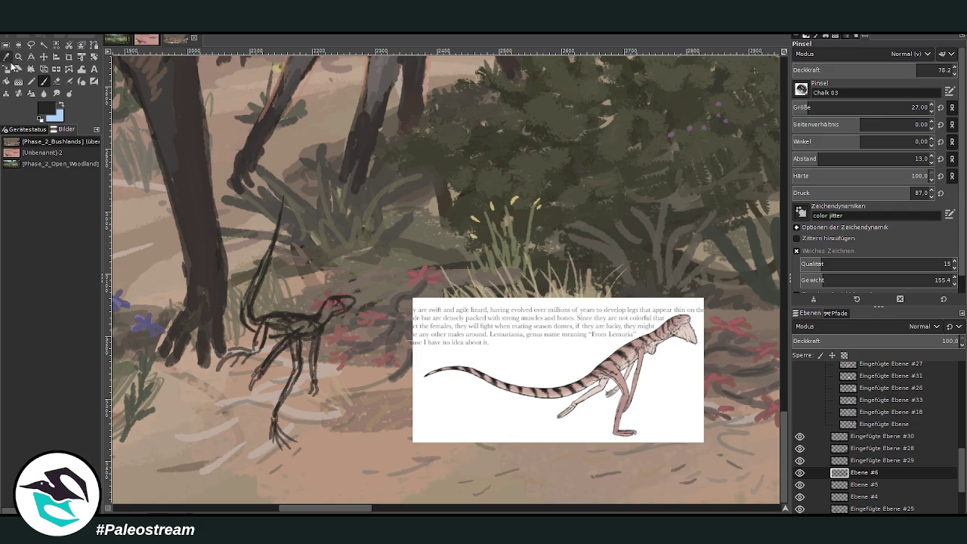
# Fill the lizard's body and tail with sampled beige, using brush size 17 for the tail
pyautogui.click(7, 57)
pyautogui.click(345, 446)
pyautogui.press('p')
pyautogui.moveTo(321, 303)
pyautogui.mouseDown()
pyautogui.moveTo(267, 319)
pyautogui.moveTo(258, 340)
pyautogui.moveTo(349, 303)
pyautogui.moveTo(288, 338)
pyautogui.moveTo(253, 293)
pyautogui.moveTo(260, 277)
pyautogui.moveTo(253, 302)
pyautogui.moveTo(278, 223)
pyautogui.mouseUp()
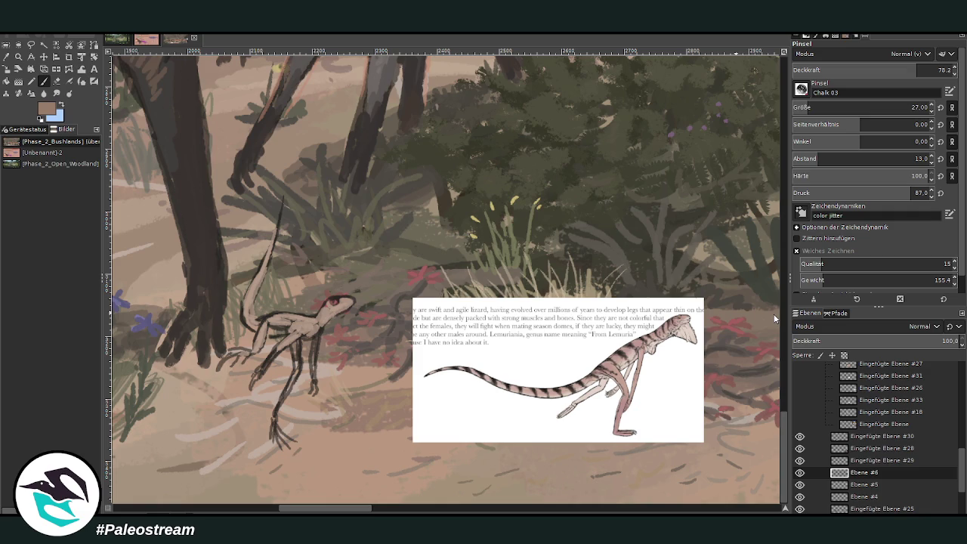
pyautogui.click(802, 107)
pyautogui.moveTo(277, 238); pyautogui.dragTo(285, 189)
pyautogui.moveTo(265, 270)
pyautogui.mouseDown()
pyautogui.moveTo(244, 320)
pyautogui.moveTo(274, 325)
pyautogui.moveTo(245, 361)
pyautogui.moveTo(226, 355)
pyautogui.mouseUp()
# Darken the hind leg and head outline in brown-grey, adding a light outline on the head
pyautogui.keyDown('ctrl'); pyautogui.click(770, 329); pyautogui.keyUp('ctrl')
pyautogui.moveTo(303, 327); pyautogui.dragTo(315, 378)
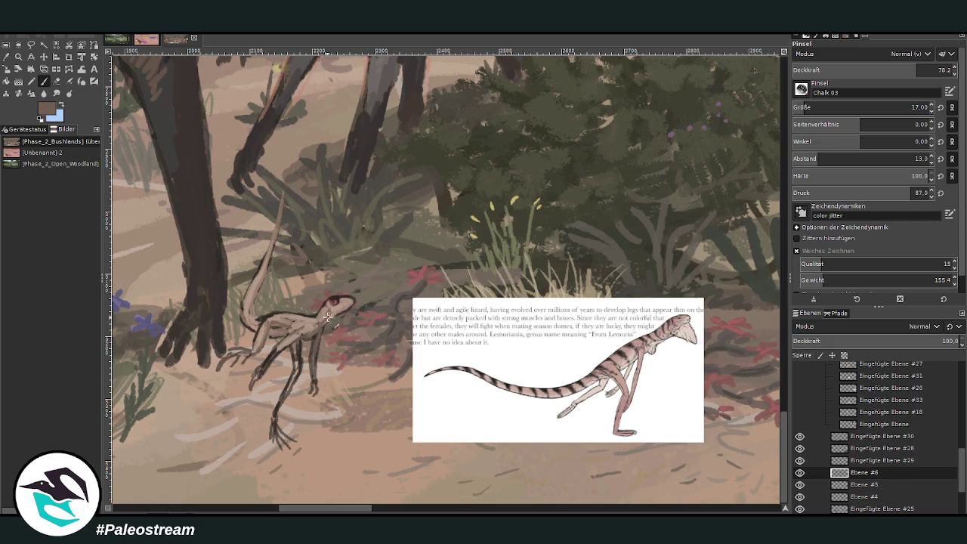
pyautogui.moveTo(332, 312); pyautogui.dragTo(346, 305)
pyautogui.keyDown('ctrl'); pyautogui.click(760, 329); pyautogui.keyUp('ctrl')
pyautogui.keyDown('ctrl'); pyautogui.click(760, 320); pyautogui.keyUp('ctrl')
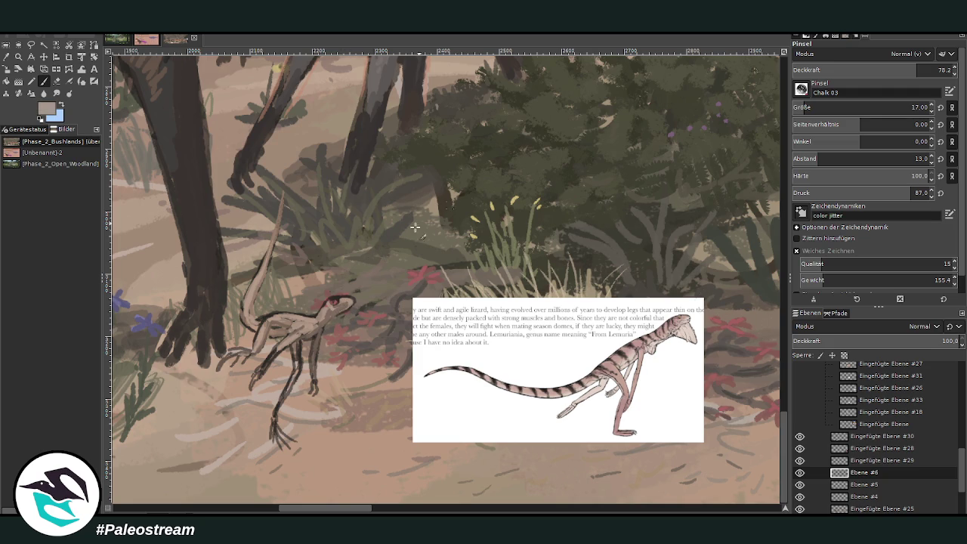
pyautogui.moveTo(340, 303); pyautogui.dragTo(351, 301)
# Add dark marks on the forelimb, head and eye, and repaint the rear leg lines
pyautogui.keyDown('ctrl'); pyautogui.click(776, 319); pyautogui.keyUp('ctrl')
pyautogui.keyDown('ctrl'); pyautogui.click(769, 309); pyautogui.keyUp('ctrl')
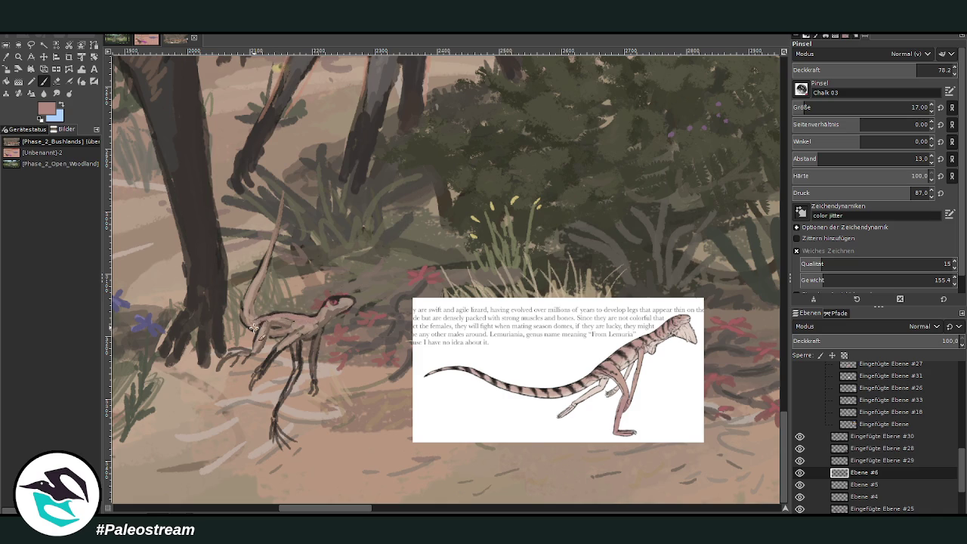
pyautogui.keyDown('ctrl'); pyautogui.click(764, 341); pyautogui.keyUp('ctrl')
pyautogui.moveTo(272, 316); pyautogui.dragTo(252, 312)
pyautogui.moveTo(323, 303); pyautogui.dragTo(346, 302)
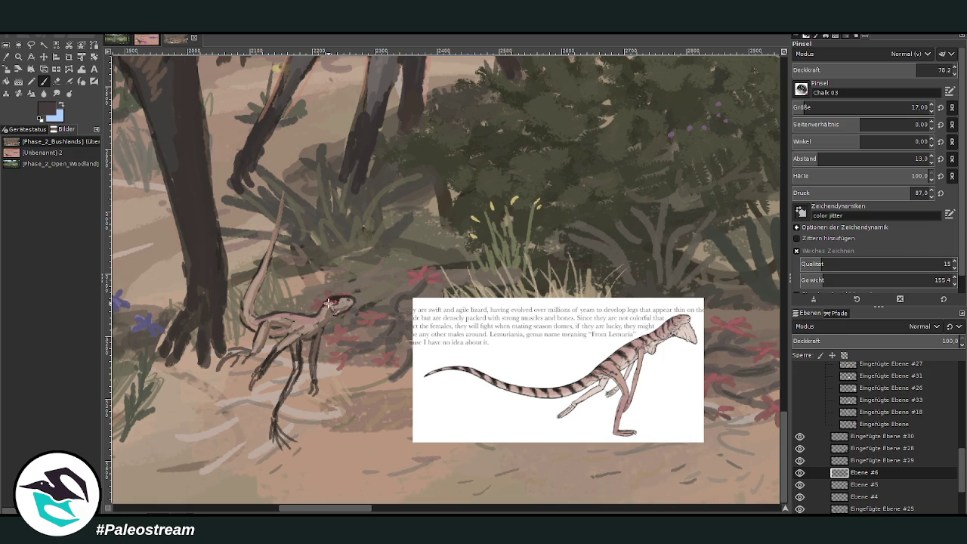
pyautogui.keyDown('ctrl'); pyautogui.click(759, 338); pyautogui.keyUp('ctrl')
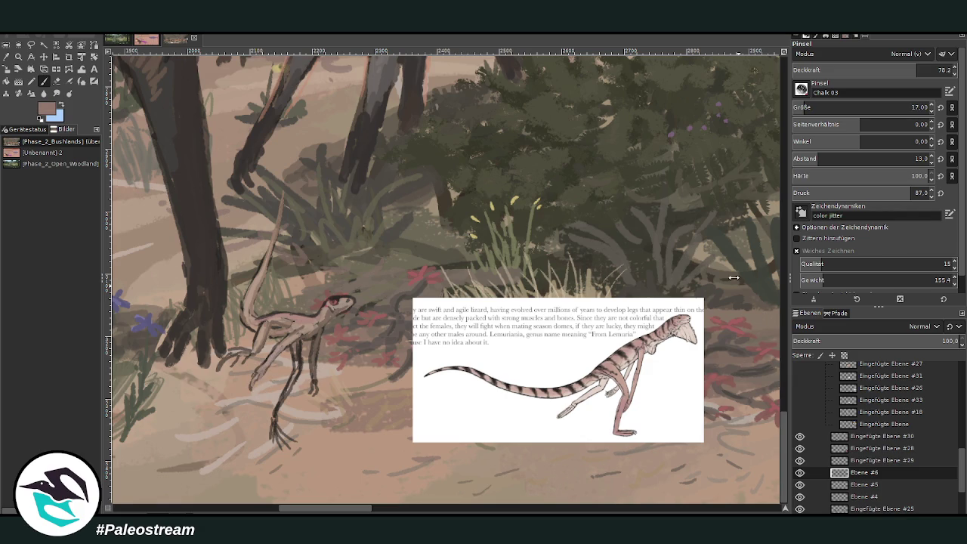
pyautogui.moveTo(300, 343)
pyautogui.mouseDown()
pyautogui.moveTo(287, 447)
pyautogui.moveTo(279, 406)
pyautogui.mouseUp()
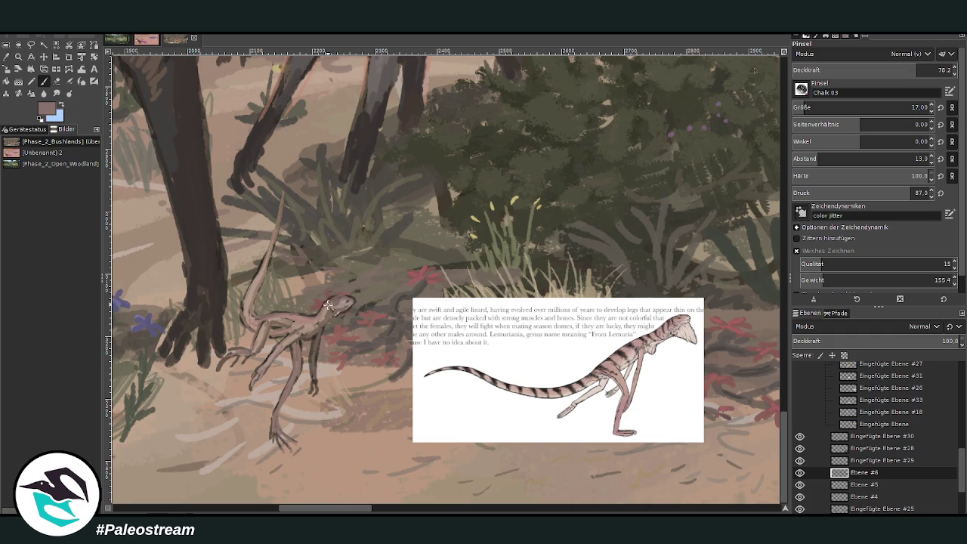
# Erase some strokes and sample lighter pinkish and dark colours from the lizard
pyautogui.click(56, 81)
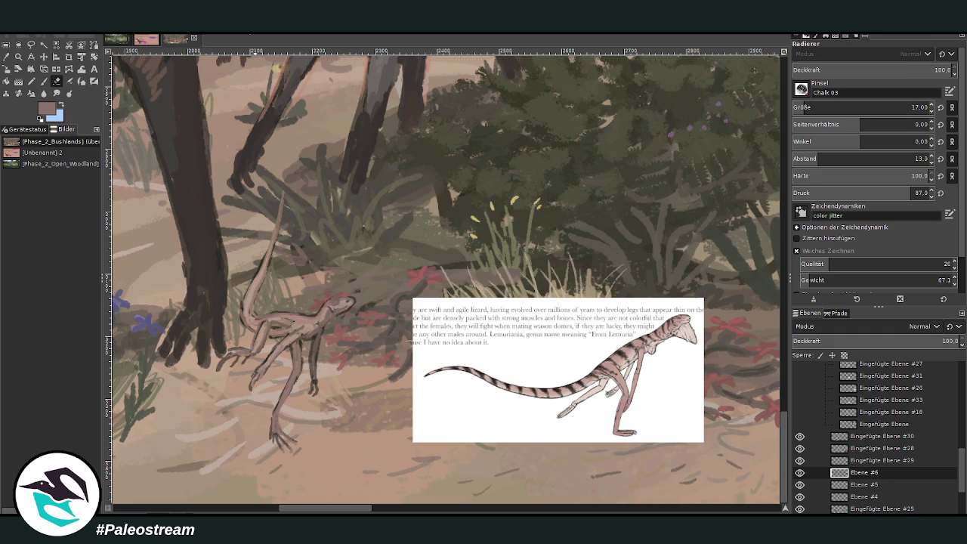
pyautogui.click(6, 57)
pyautogui.click(341, 300)
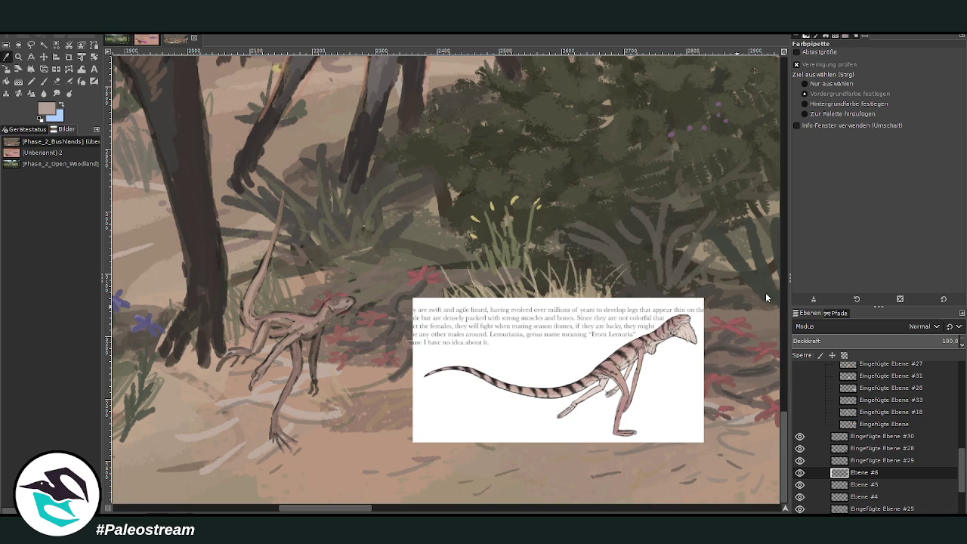
pyautogui.click(42, 82)
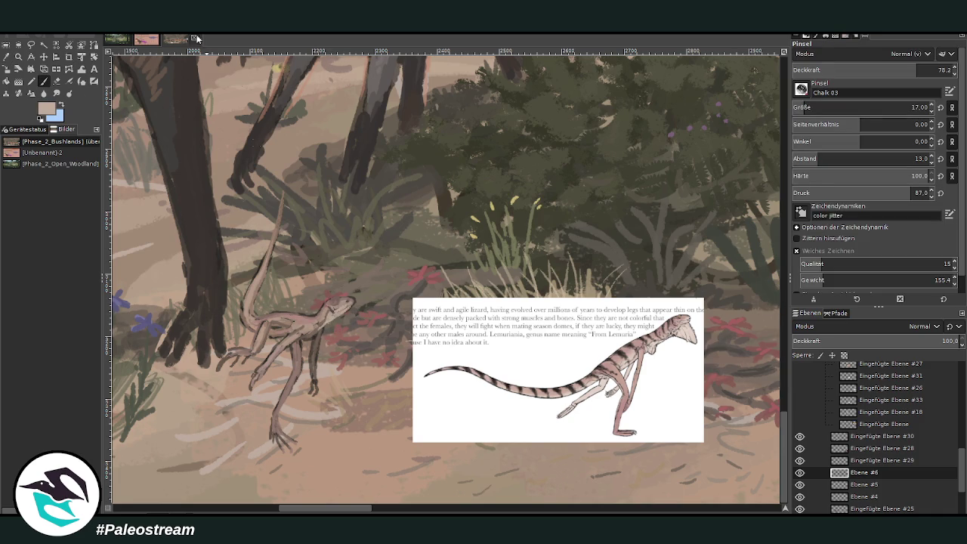
pyautogui.click(6, 56)
pyautogui.click(316, 333)
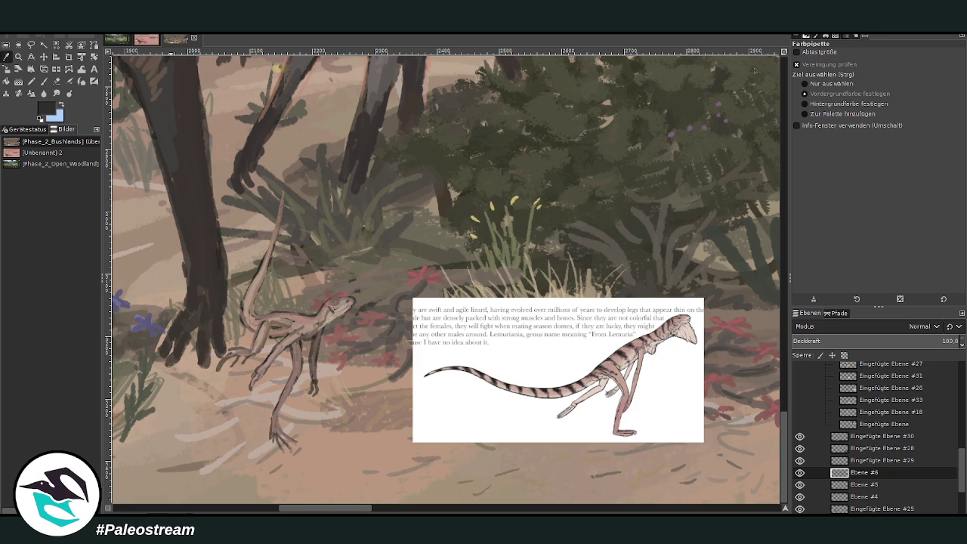
pyautogui.click(43, 82)
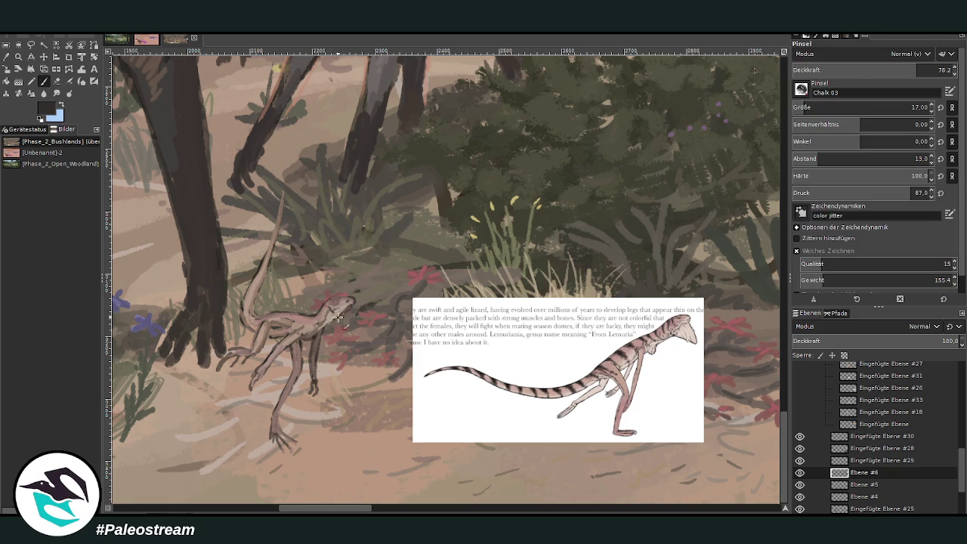
# Lower the brush opacity to 50.2 and shade with sampled ground beige and darker brown
pyautogui.click(893, 68)
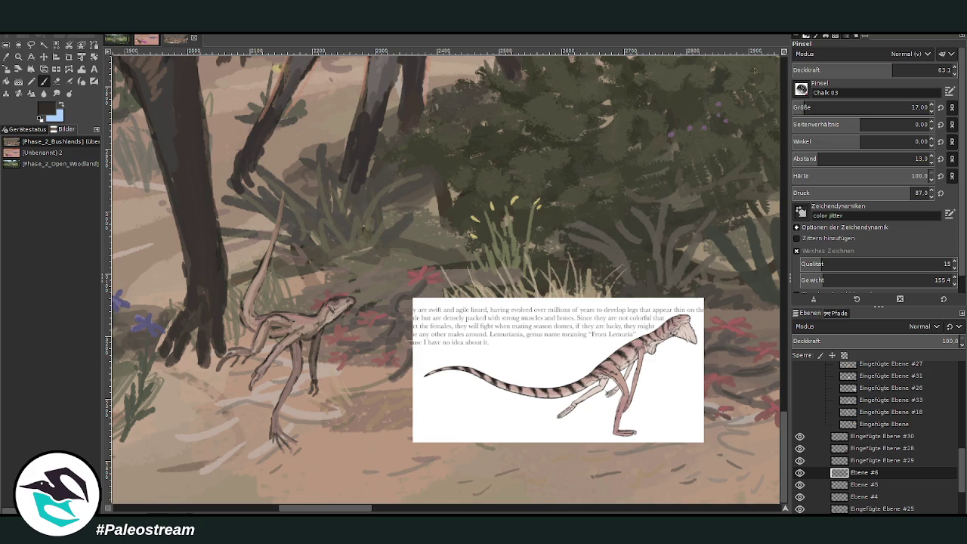
pyautogui.click(871, 68)
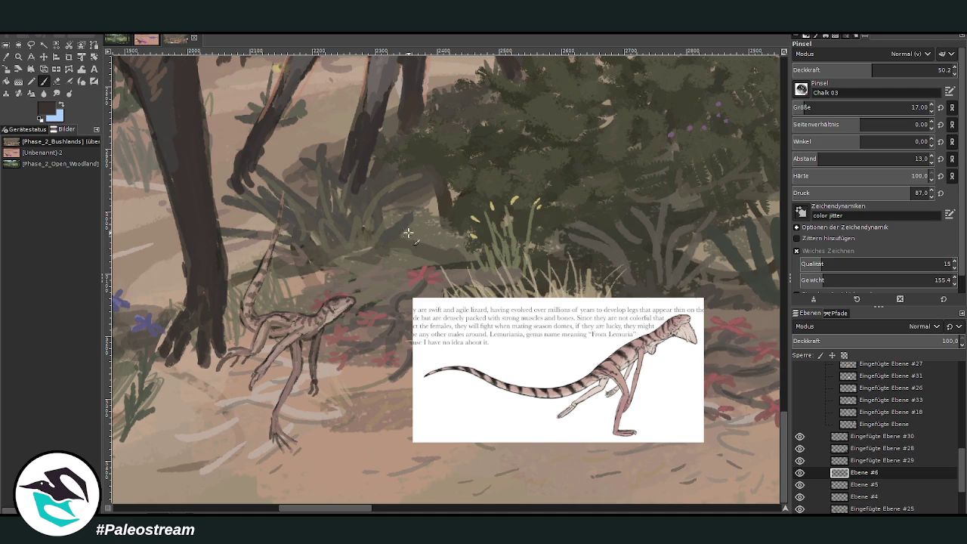
pyautogui.press('o')
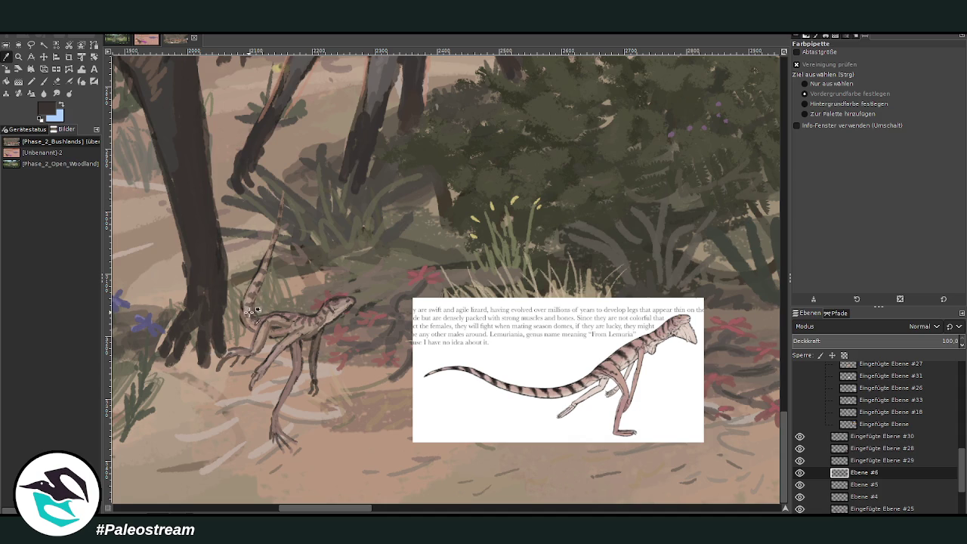
pyautogui.click(297, 412)
pyautogui.click(43, 81)
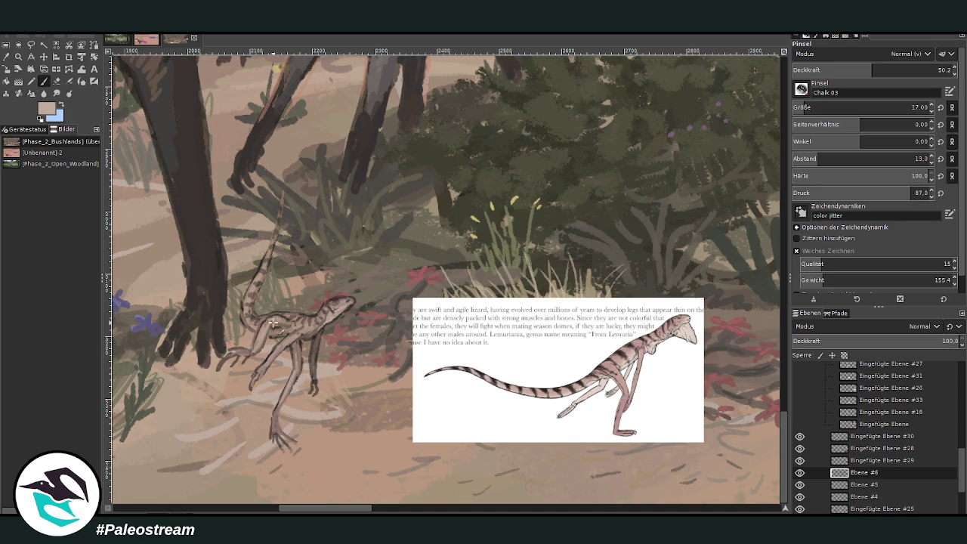
pyautogui.click(6, 57)
pyautogui.click(313, 335)
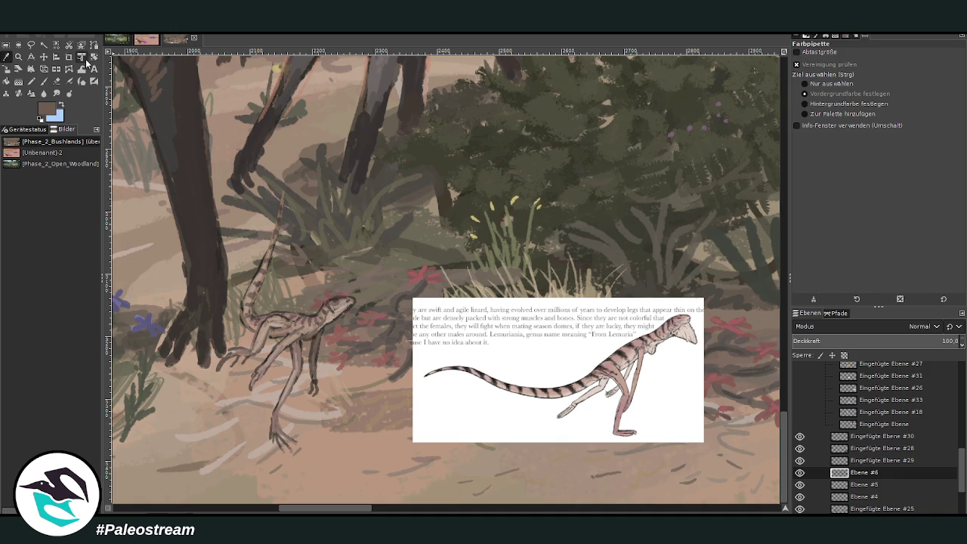
pyautogui.press('p')
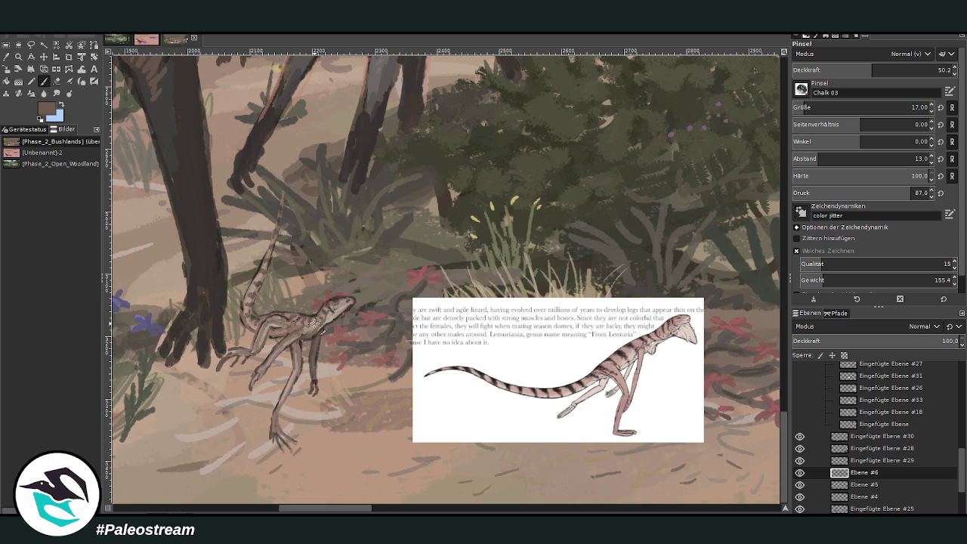
pyautogui.keyDown('ctrl'); pyautogui.scroll(-2, 224, 317); pyautogui.keyUp('ctrl')
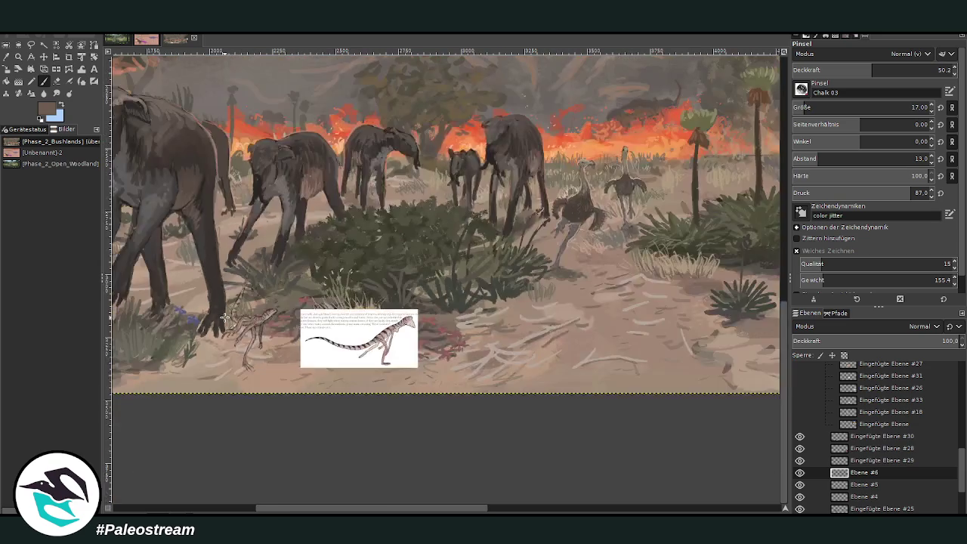
# Zoom in, move the lizard up-right, and tuck the reference card layer into the hidden group
pyautogui.click(19, 57)
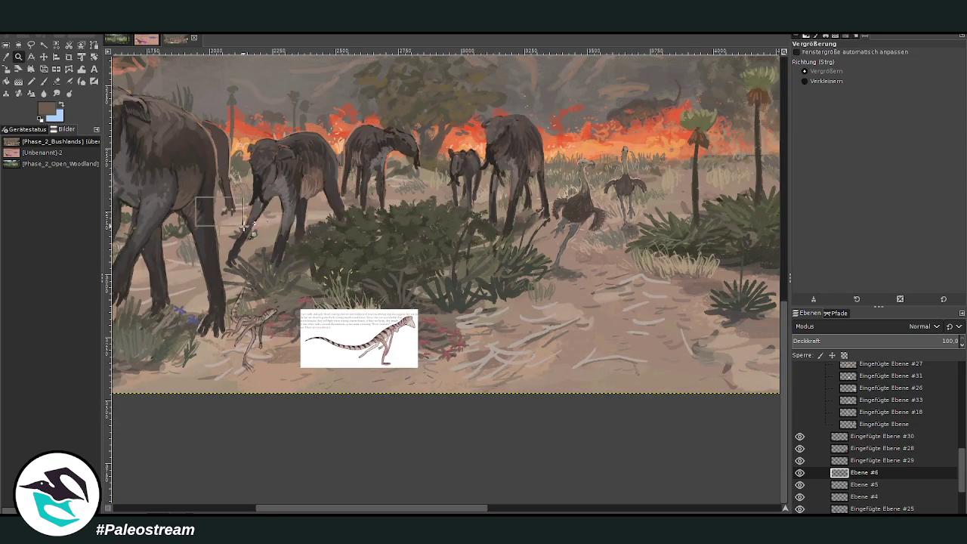
pyautogui.moveTo(198, 198); pyautogui.dragTo(437, 422)
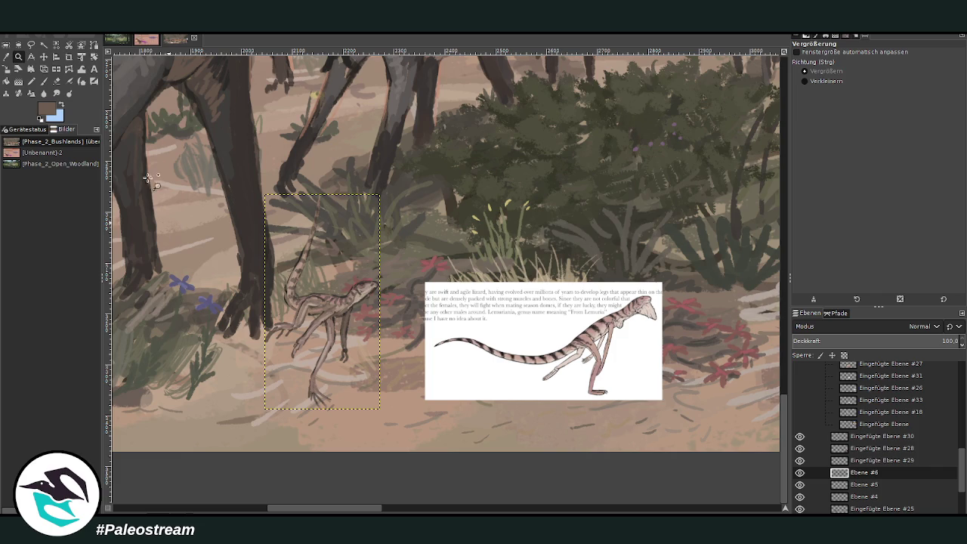
pyautogui.click(44, 57)
pyautogui.moveTo(330, 310)
pyautogui.mouseDown()
pyautogui.moveTo(407, 299)
pyautogui.moveTo(416, 281)
pyautogui.mouseUp()
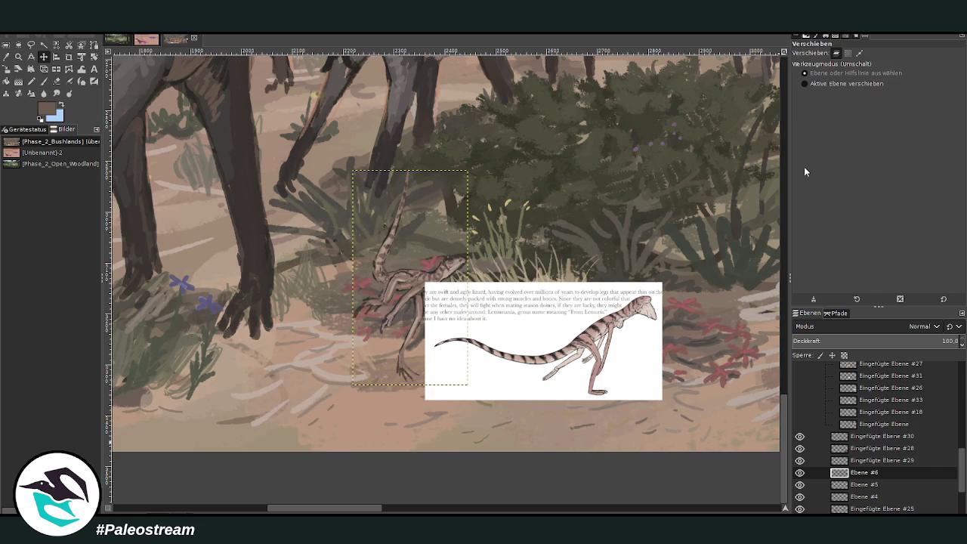
pyautogui.click(799, 436)
pyautogui.moveTo(877, 436); pyautogui.dragTo(876, 400)
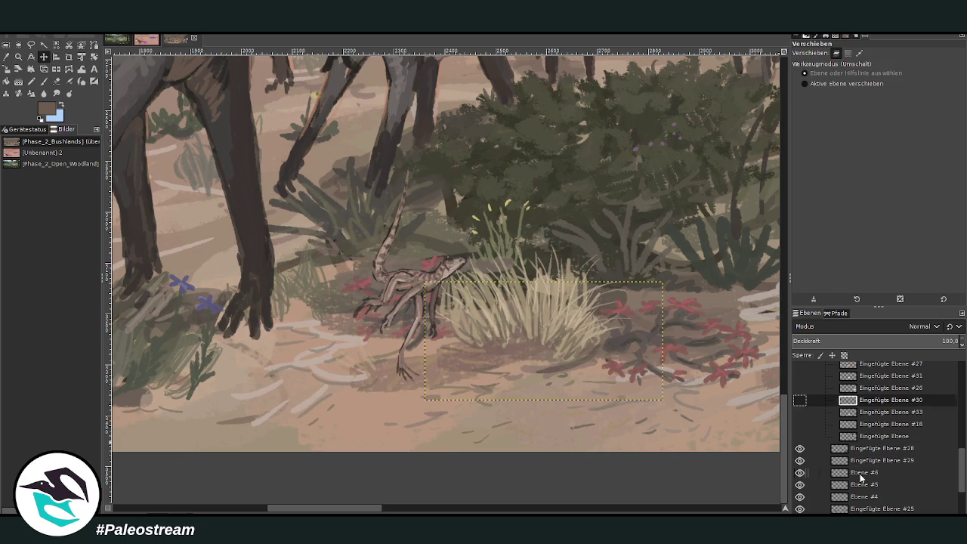
# Position the lizard among the blue flowers beneath the elephants' legs
pyautogui.moveTo(349, 508); pyautogui.dragTo(372, 508)
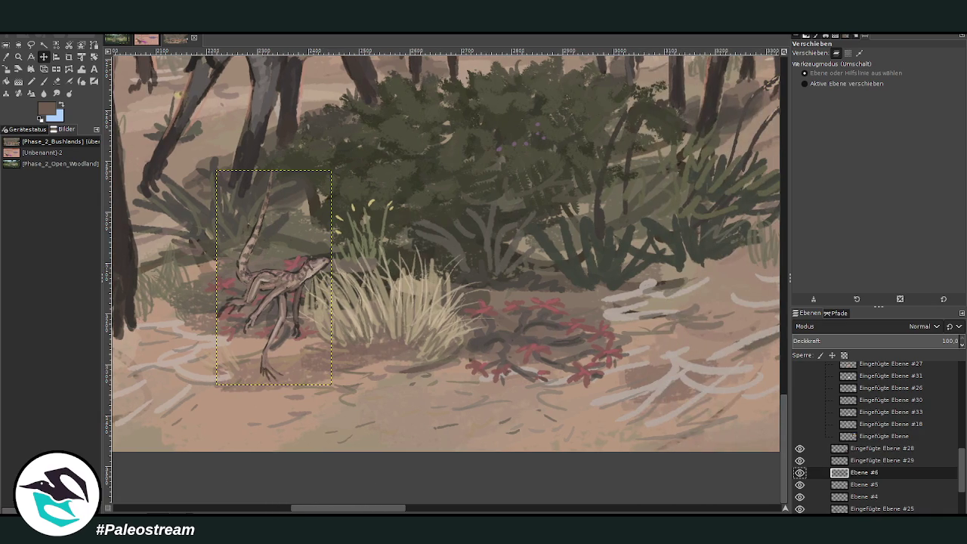
pyautogui.moveTo(272, 282); pyautogui.dragTo(519, 238)
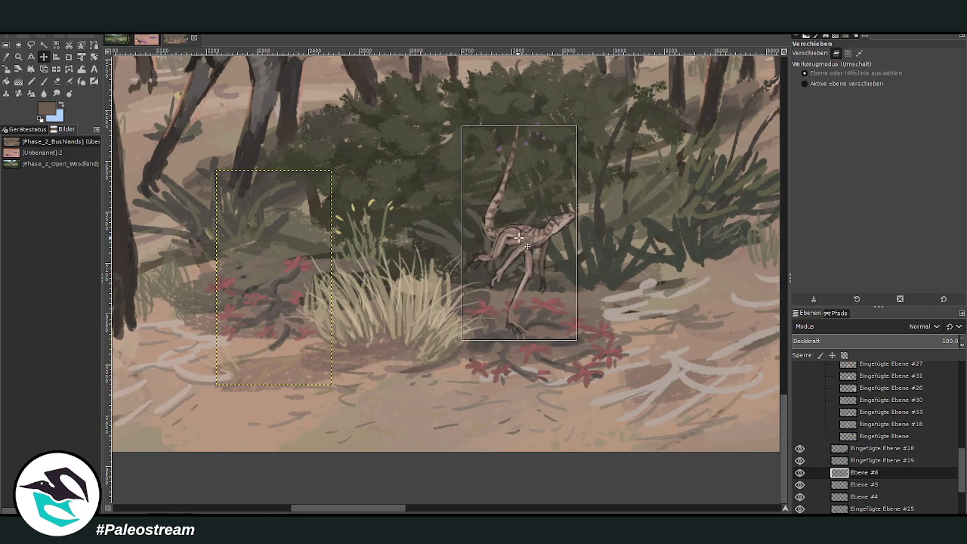
pyautogui.moveTo(346, 508); pyautogui.dragTo(387, 507)
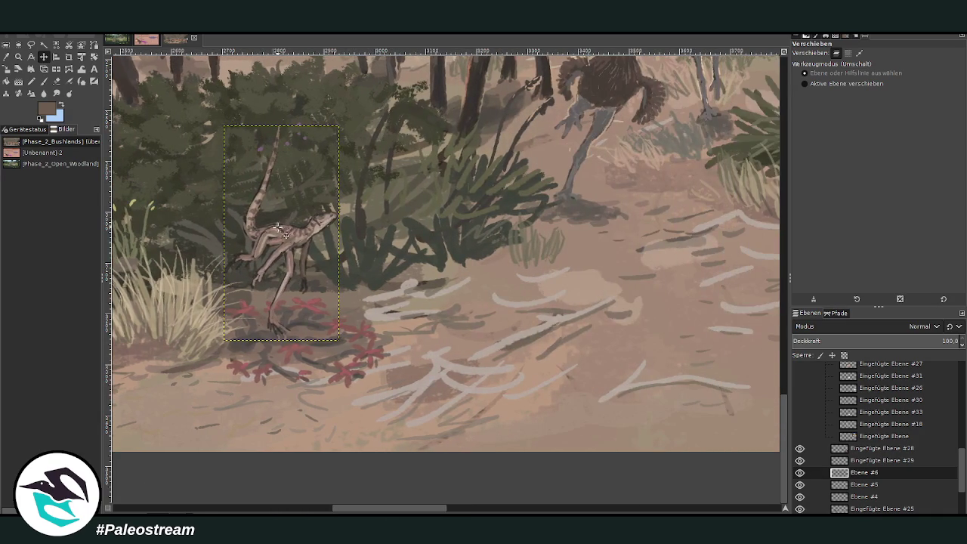
pyautogui.moveTo(278, 226); pyautogui.dragTo(301, 272)
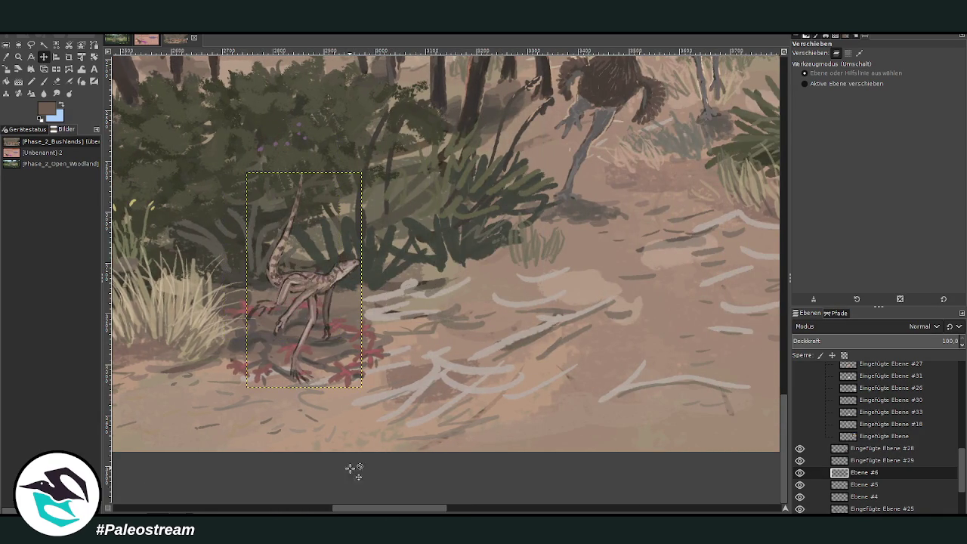
pyautogui.moveTo(342, 507); pyautogui.dragTo(270, 508)
pyautogui.moveTo(719, 287); pyautogui.dragTo(402, 277)
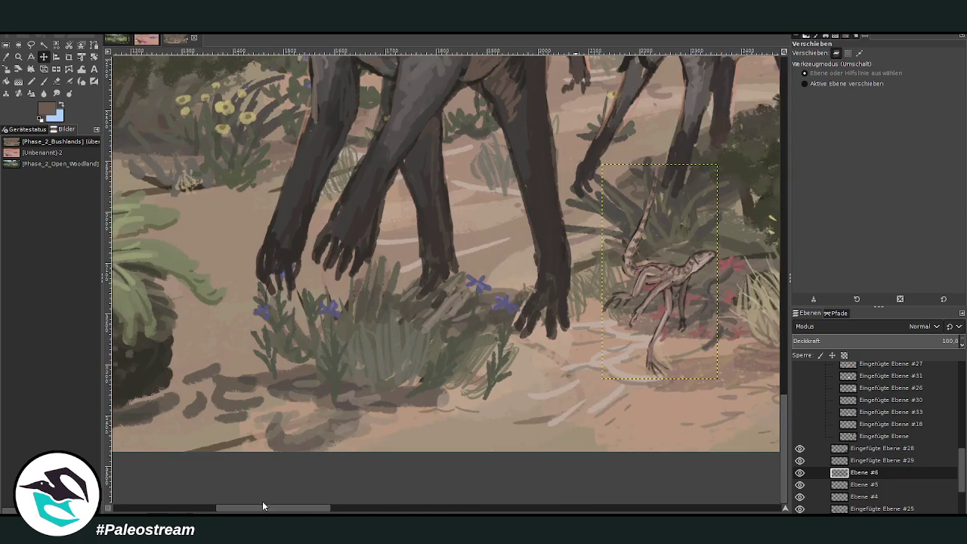
pyautogui.moveTo(307, 508); pyautogui.dragTo(263, 508)
pyautogui.moveTo(666, 277)
pyautogui.mouseDown()
pyautogui.moveTo(386, 351)
pyautogui.moveTo(415, 334)
pyautogui.mouseUp()
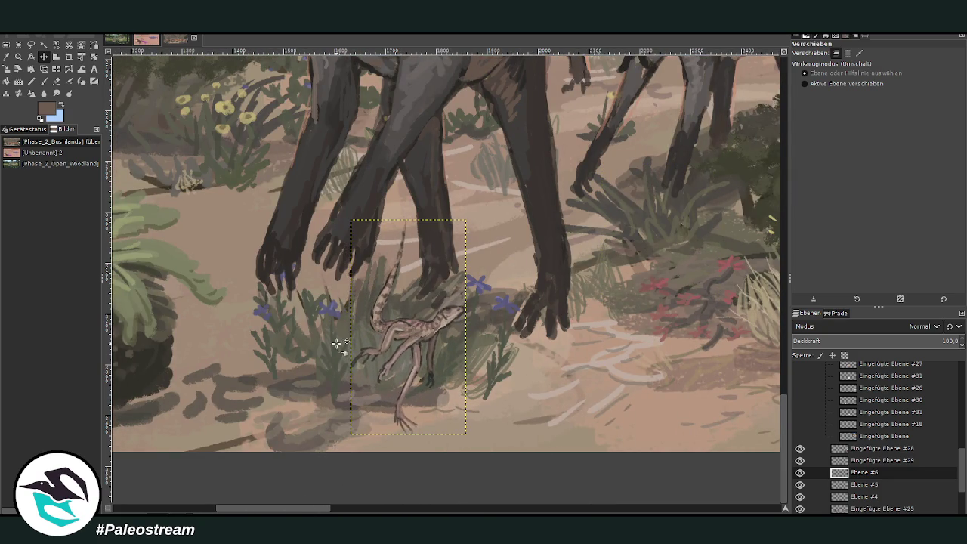
# On Ebene #5, paint a 42.0-opacity dark shadow beneath the lizard's feet
pyautogui.click(864, 485)
pyautogui.press('o')
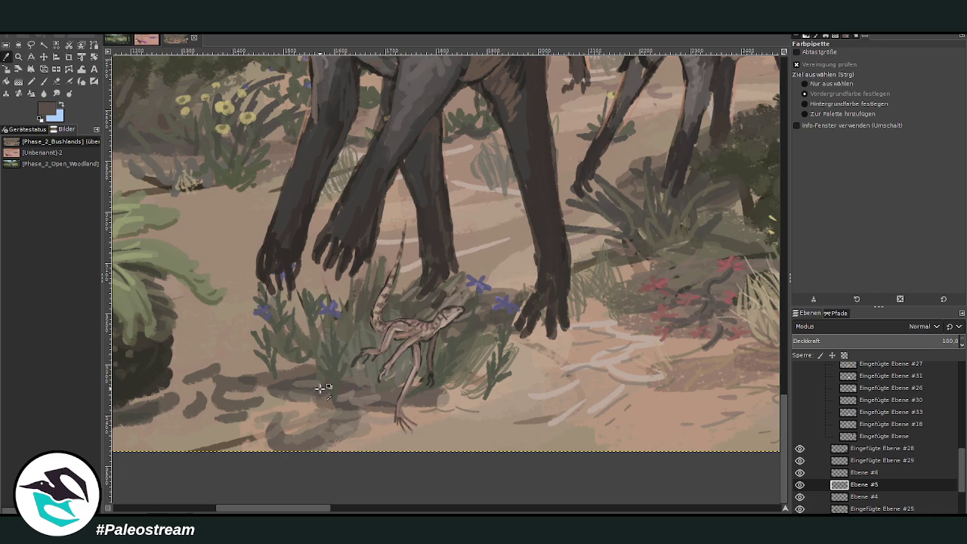
pyautogui.click(43, 81)
pyautogui.click(858, 69)
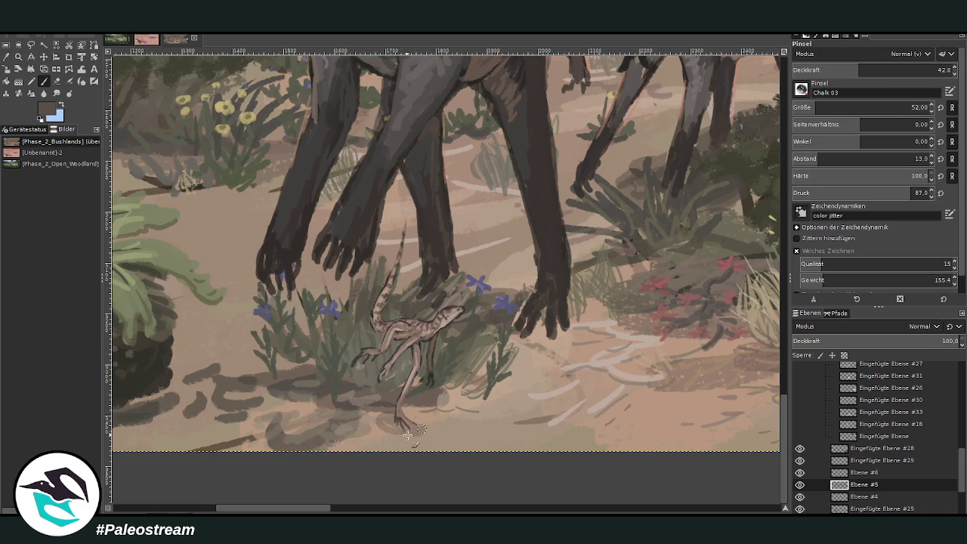
pyautogui.moveTo(409, 414)
pyautogui.mouseDown()
pyautogui.moveTo(413, 441)
pyautogui.moveTo(371, 404)
pyautogui.moveTo(307, 392)
pyautogui.mouseUp()
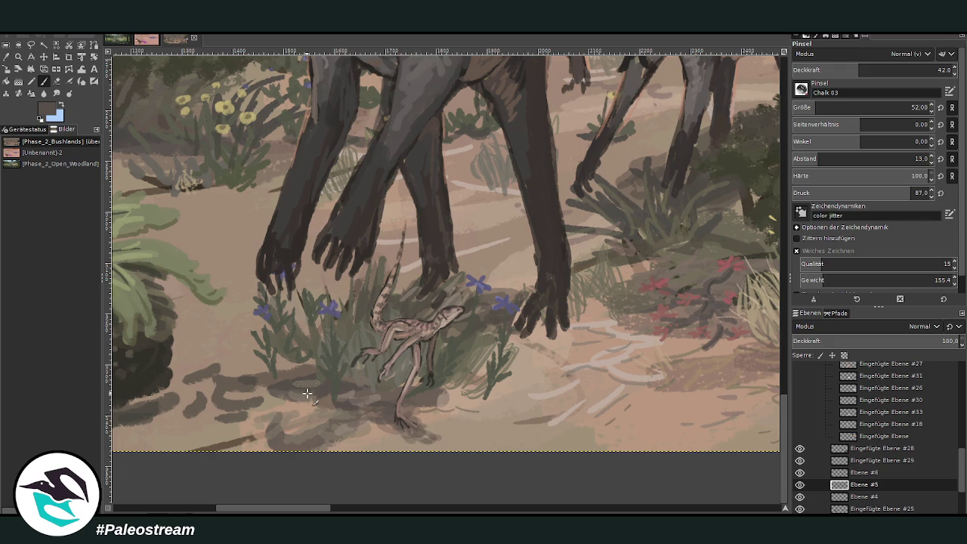
pyautogui.scroll(-4, 306, 393)
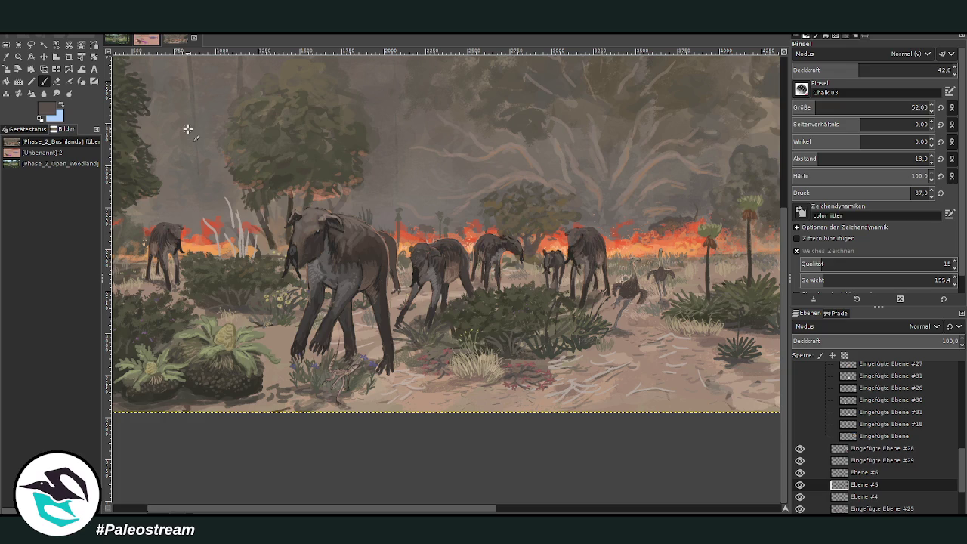
pyautogui.press('z')
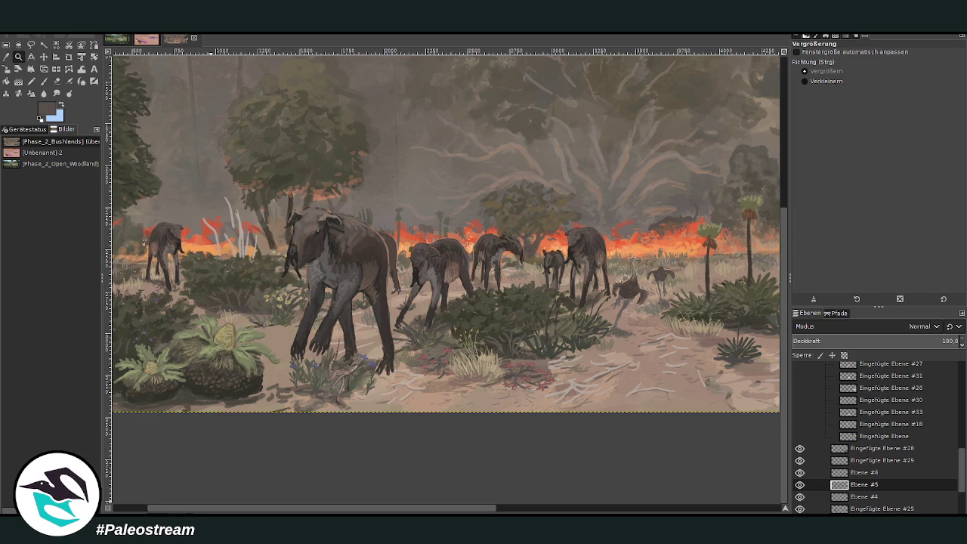
pyautogui.moveTo(247, 510)
pyautogui.mouseDown()
pyautogui.moveTo(215, 511)
pyautogui.moveTo(627, 511)
pyautogui.moveTo(289, 508)
pyautogui.mouseUp()
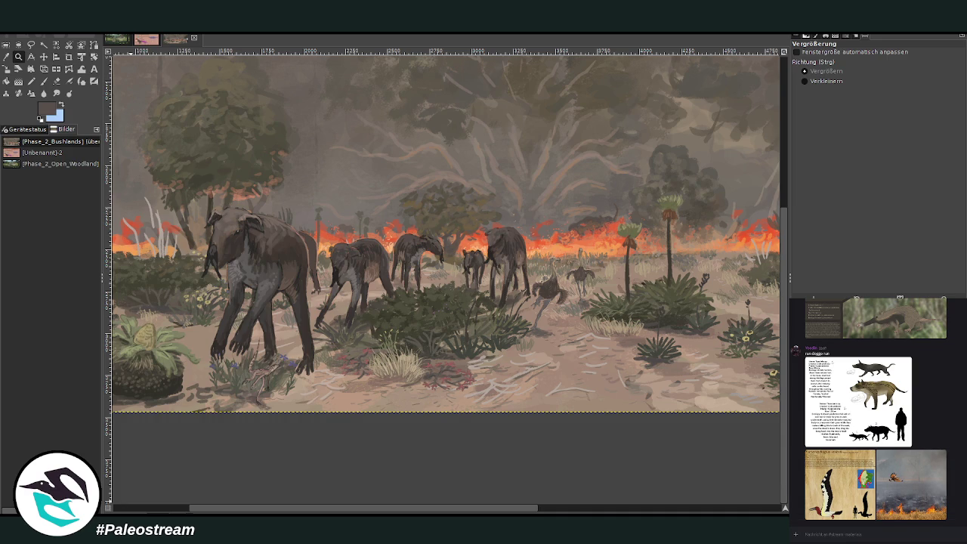
# Browse the Discord image channel, previewing the Thanatophagus volans and bird-over-fire images
pyautogui.scroll(10, 956, 479)
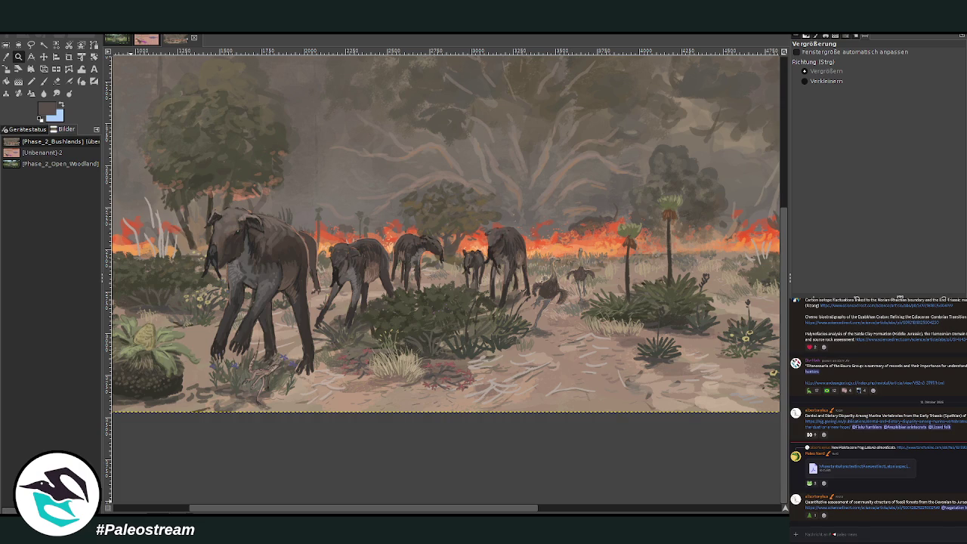
pyautogui.scroll(-10, 876, 416)
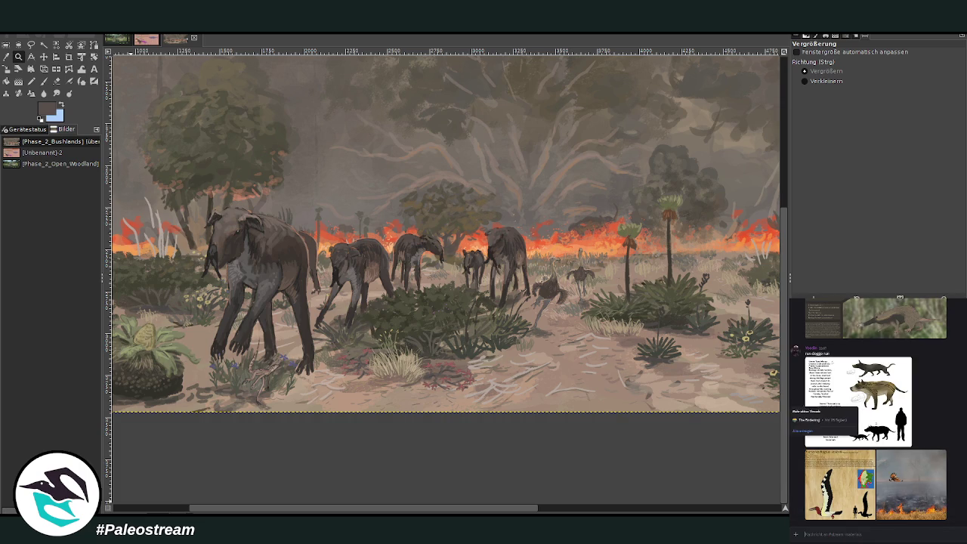
pyautogui.scroll(10, 895, 484)
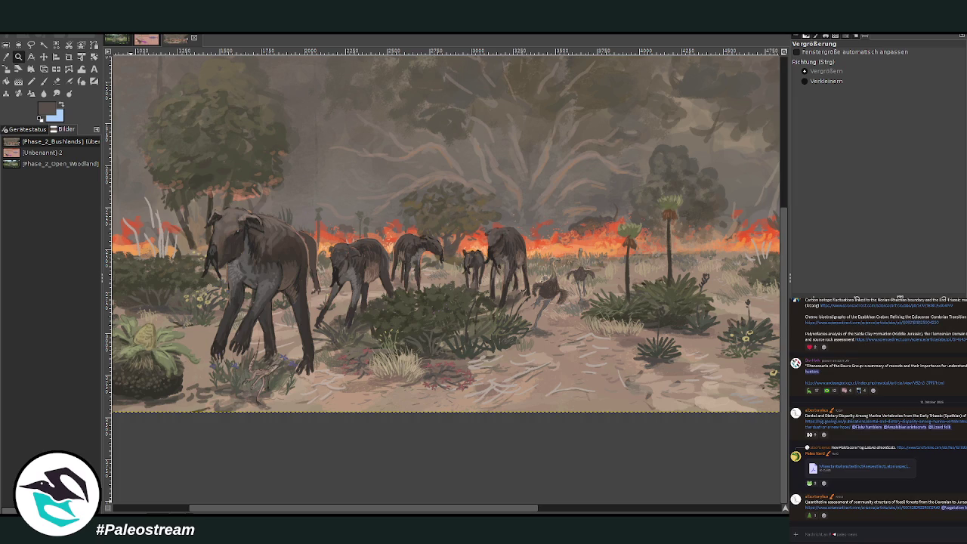
pyautogui.hotkey('alt', 'Down')
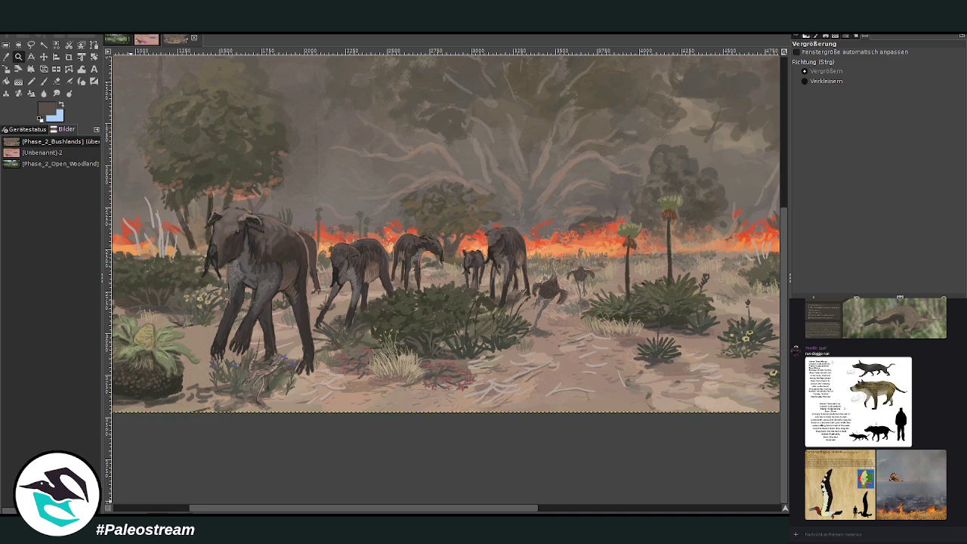
pyautogui.click(859, 508)
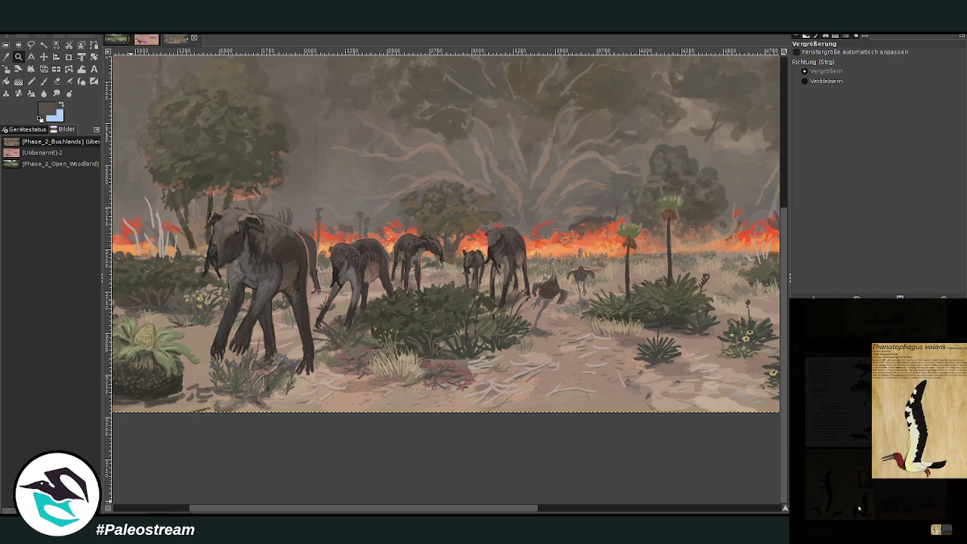
pyautogui.click(883, 513)
pyautogui.click(924, 489)
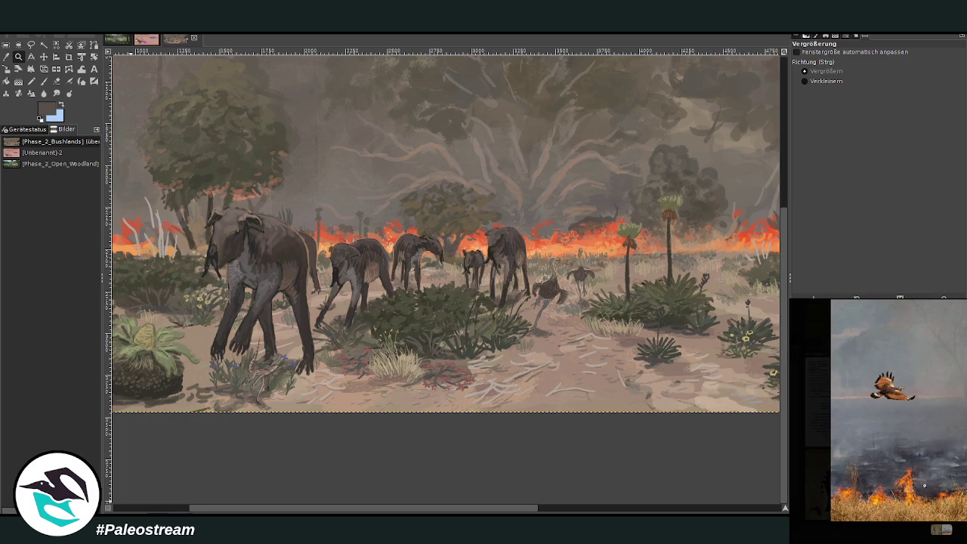
pyautogui.press('Escape')
pyautogui.scroll(3, 876, 412)
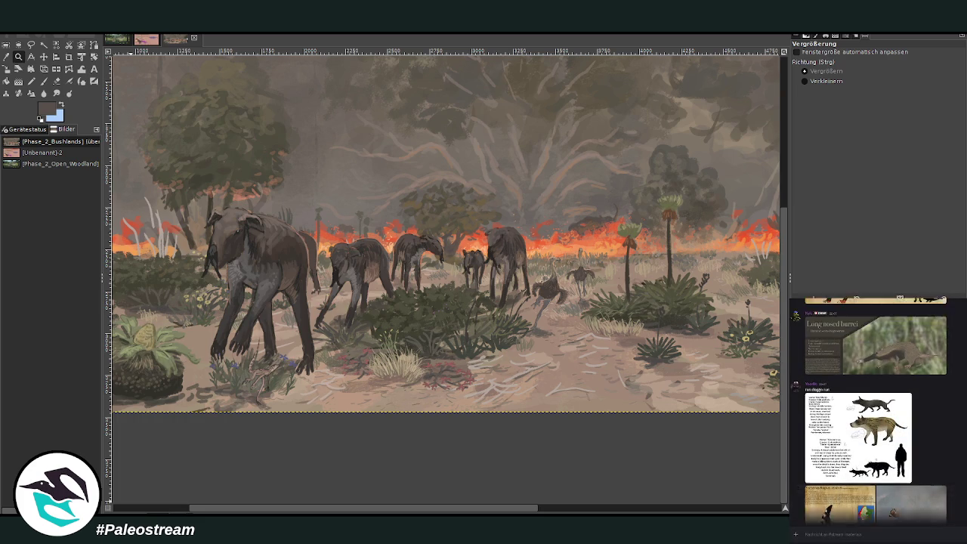
pyautogui.scroll(1, 877, 412)
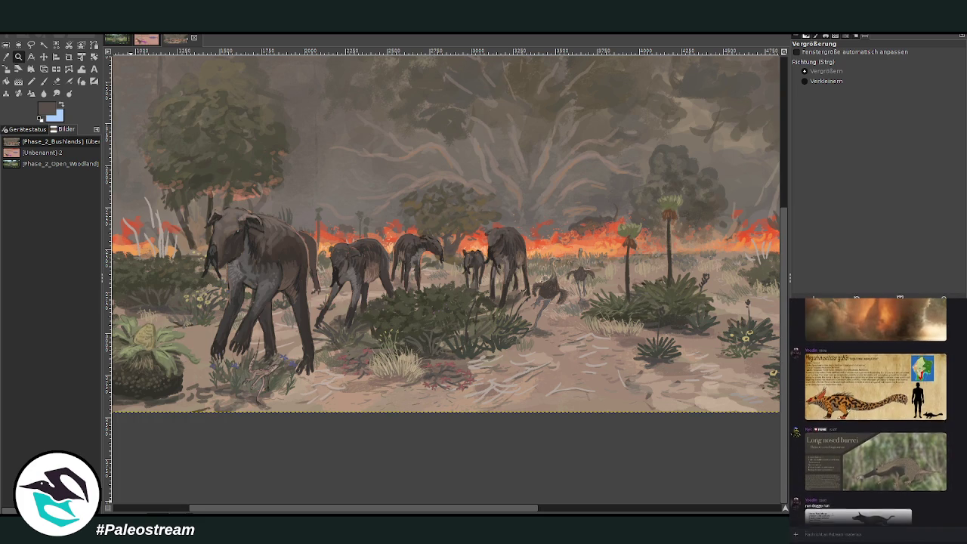
pyautogui.scroll(2, 869, 410)
pyautogui.scroll(2, 869, 410)
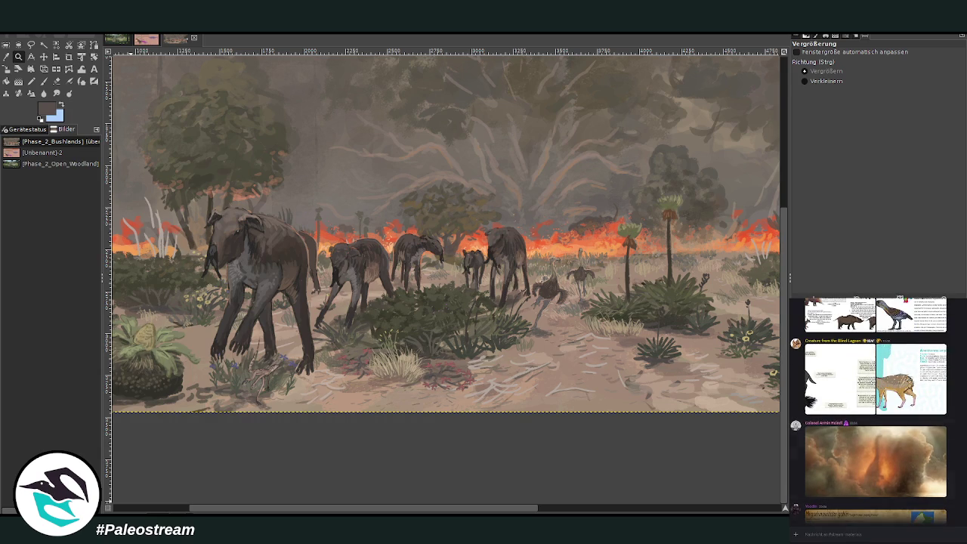
pyautogui.scroll(2, 869, 410)
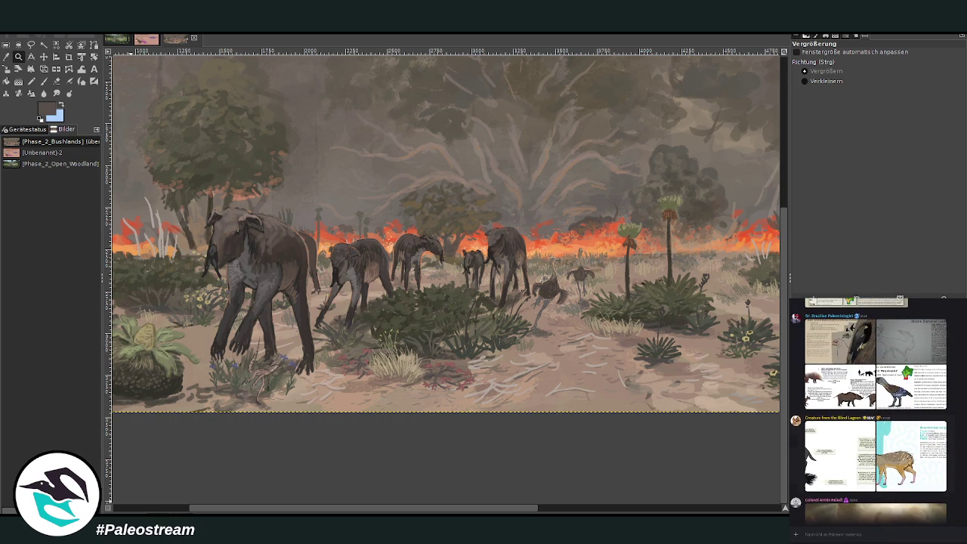
# Copy the Acanthomys amphibius card with Bild kopieren and paste it into GIMP
pyautogui.click(914, 465)
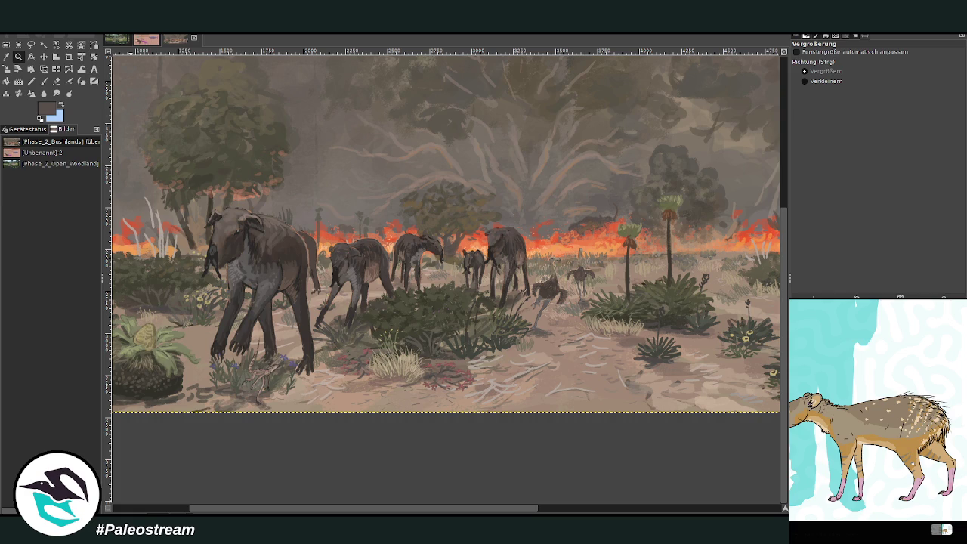
pyautogui.rightClick(913, 457)
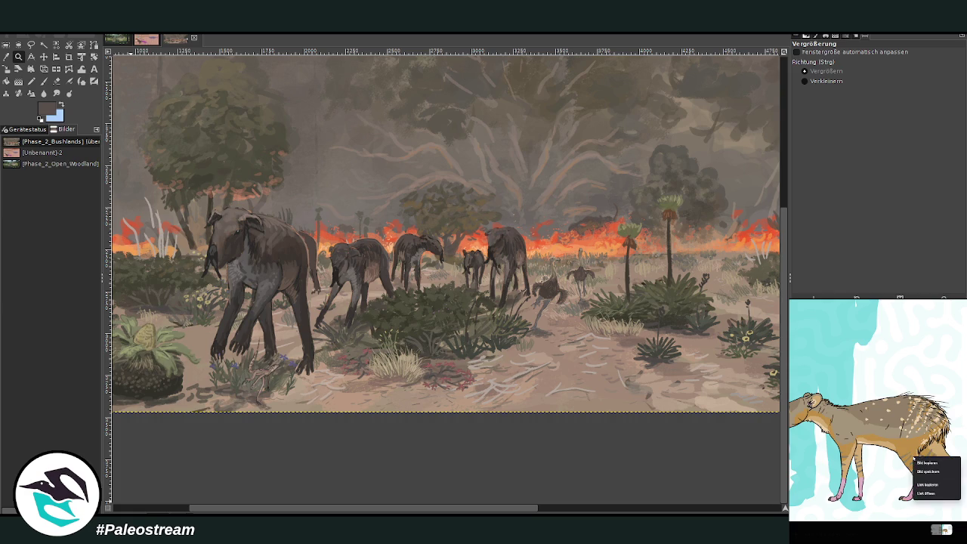
pyautogui.click(920, 463)
pyautogui.press('Escape')
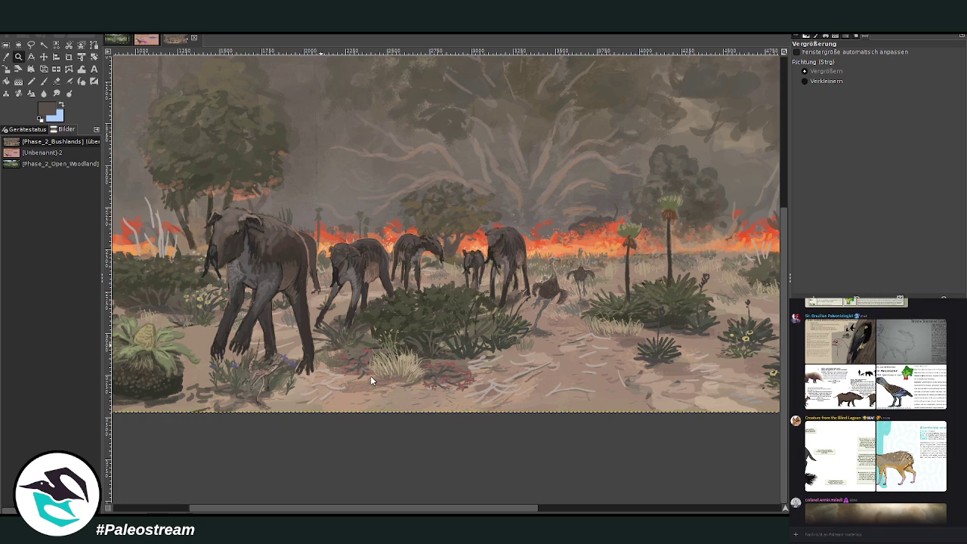
pyautogui.hotkey('ctrl', 'v')
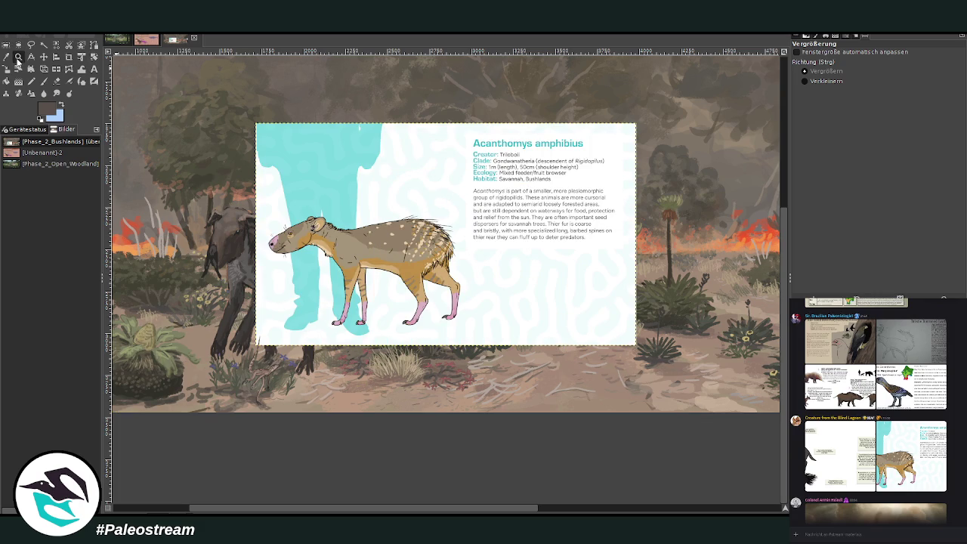
# Zoom in on the pasted card and browse Discord, previewing the fish image
pyautogui.click(488, 202)
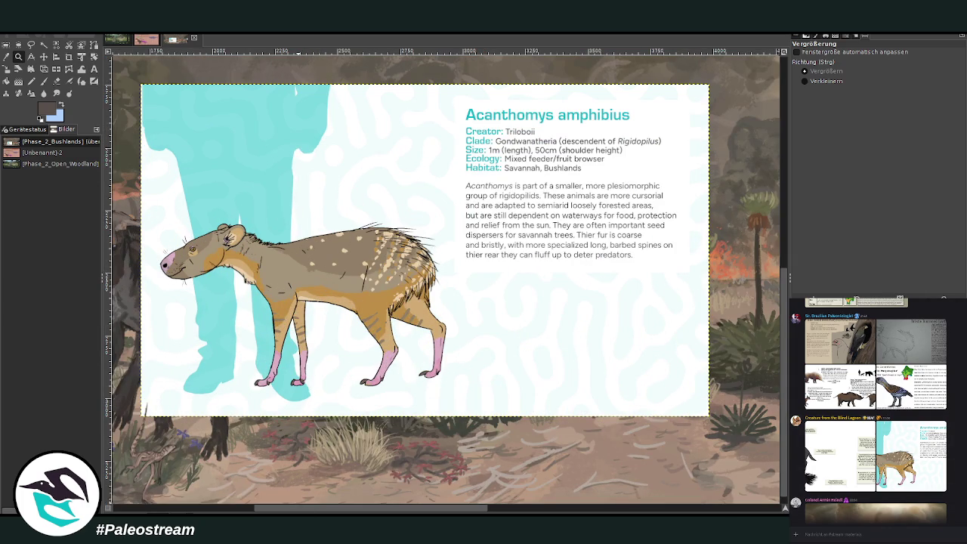
pyautogui.scroll(5, 958, 459)
pyautogui.scroll(5, 958, 459)
pyautogui.scroll(5, 958, 459)
pyautogui.scroll(5, 958, 460)
pyautogui.scroll(-2, 853, 454)
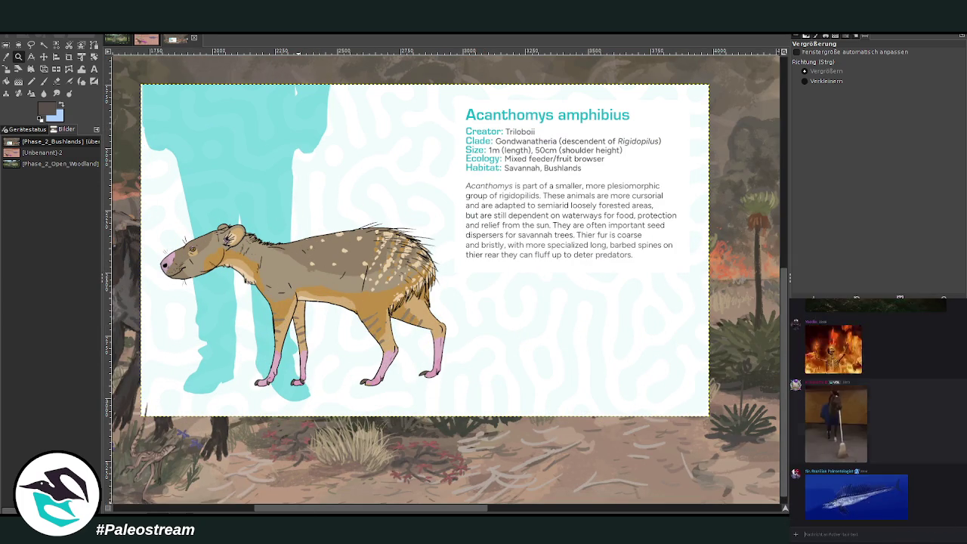
pyautogui.click(853, 497)
pyautogui.click(920, 505)
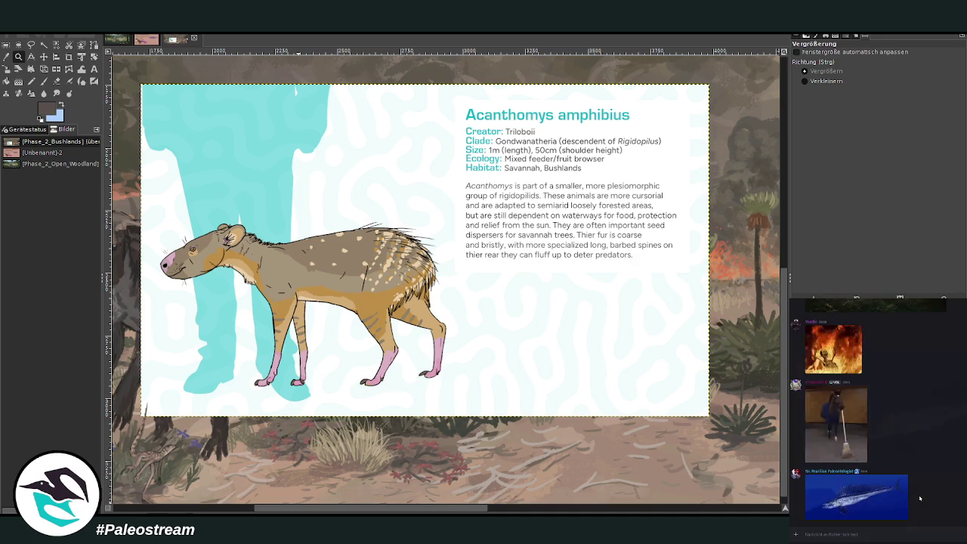
pyautogui.scroll(-5, 923, 486)
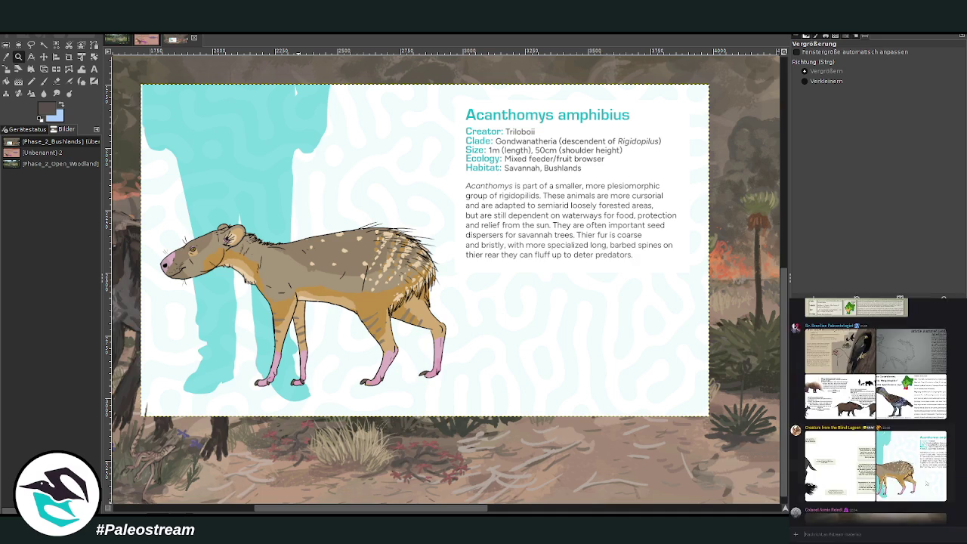
pyautogui.scroll(-5, 868, 506)
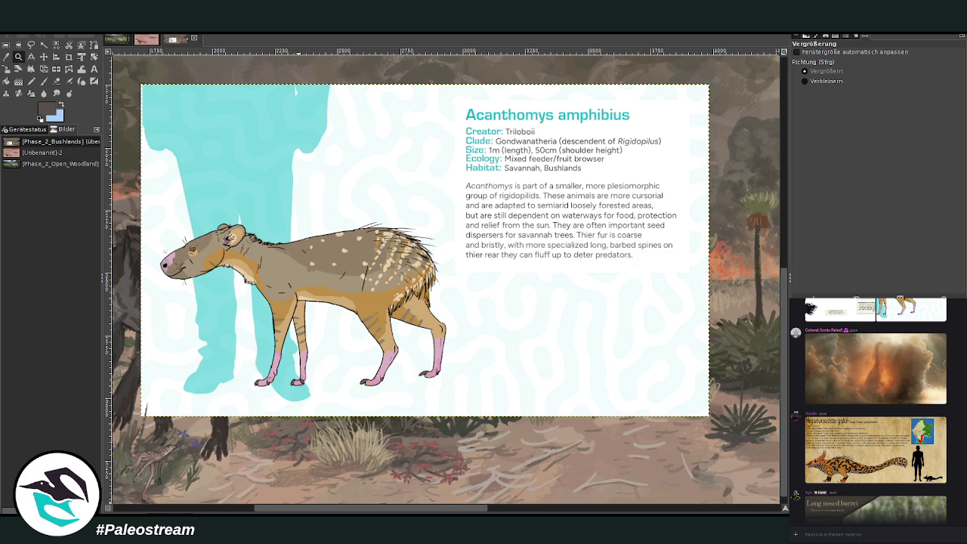
# Paste the copied image into the Discord chat and send it
pyautogui.hotkey('ctrl', 'v')
pyautogui.press('Return')
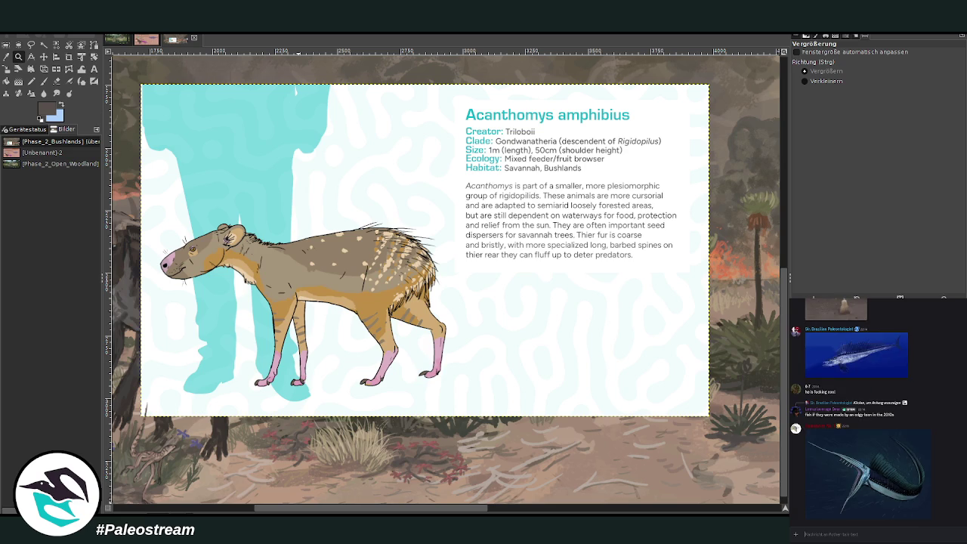
pyautogui.scroll(5, 876, 452)
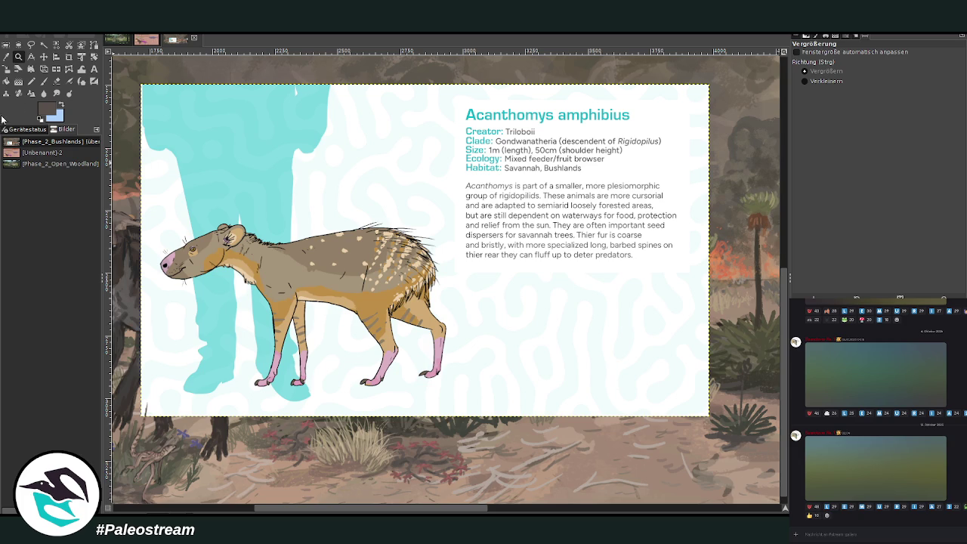
pyautogui.click(69, 56)
# Crop the pasted card to just the Acanthomys animal drawing
pyautogui.moveTo(152, 178); pyautogui.dragTo(460, 397)
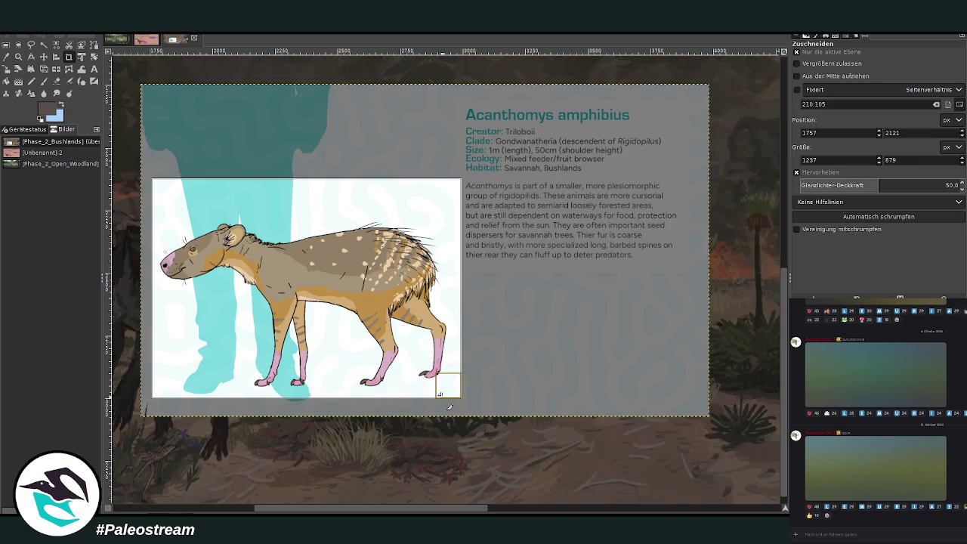
pyautogui.click(420, 340)
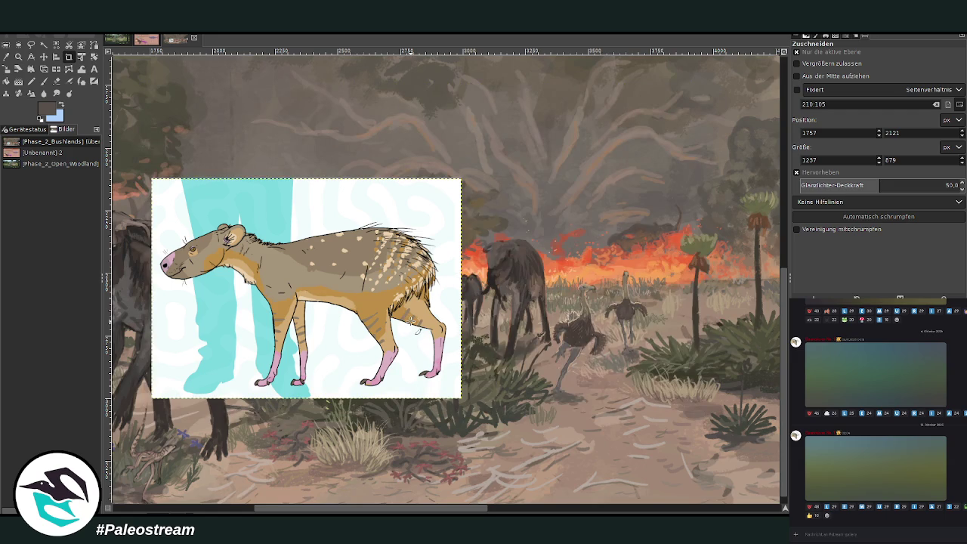
pyautogui.scroll(-1, 409, 321)
# Move the cropped card up and to the right over the fire line
pyautogui.click(43, 56)
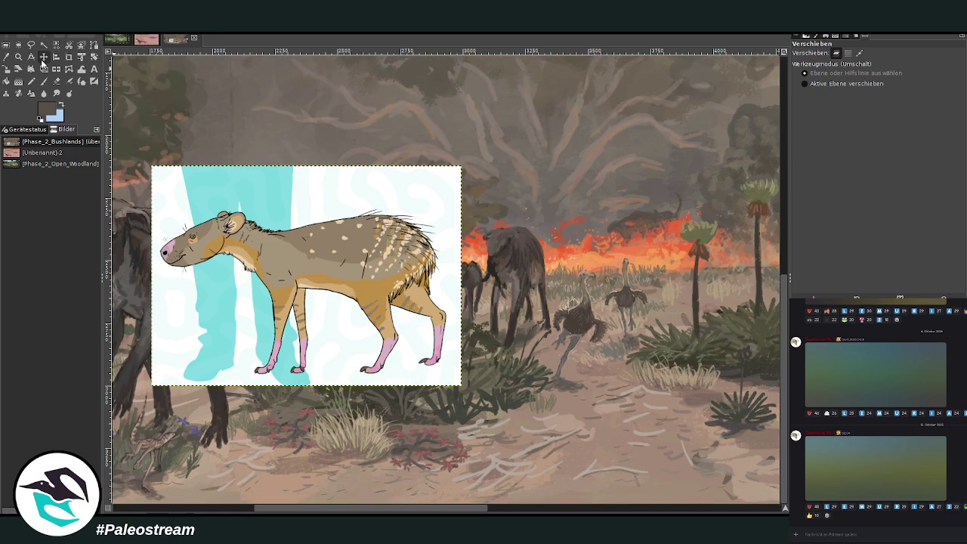
pyautogui.moveTo(345, 262)
pyautogui.mouseDown()
pyautogui.moveTo(530, 244)
pyautogui.moveTo(535, 226)
pyautogui.mouseUp()
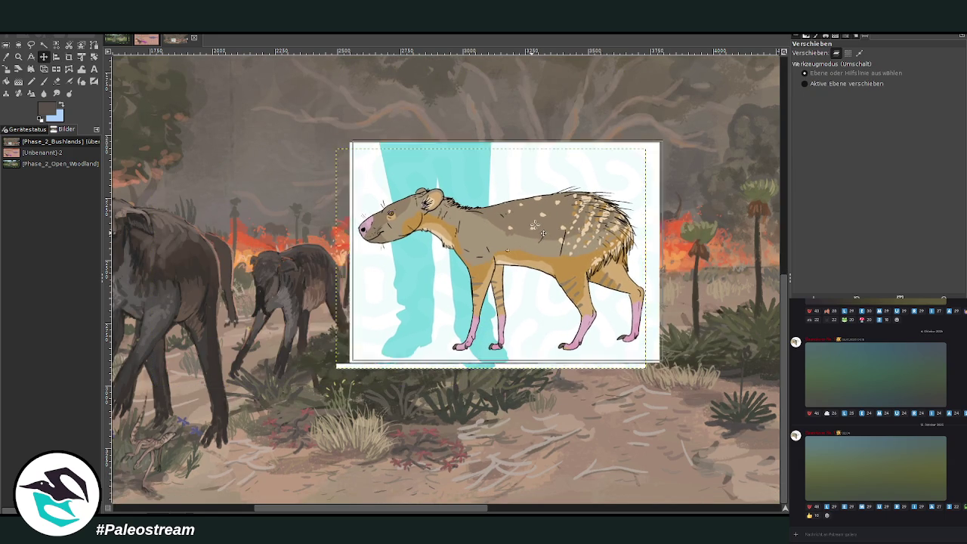
pyautogui.moveTo(464, 511); pyautogui.dragTo(536, 510)
pyautogui.moveTo(392, 262); pyautogui.dragTo(641, 216)
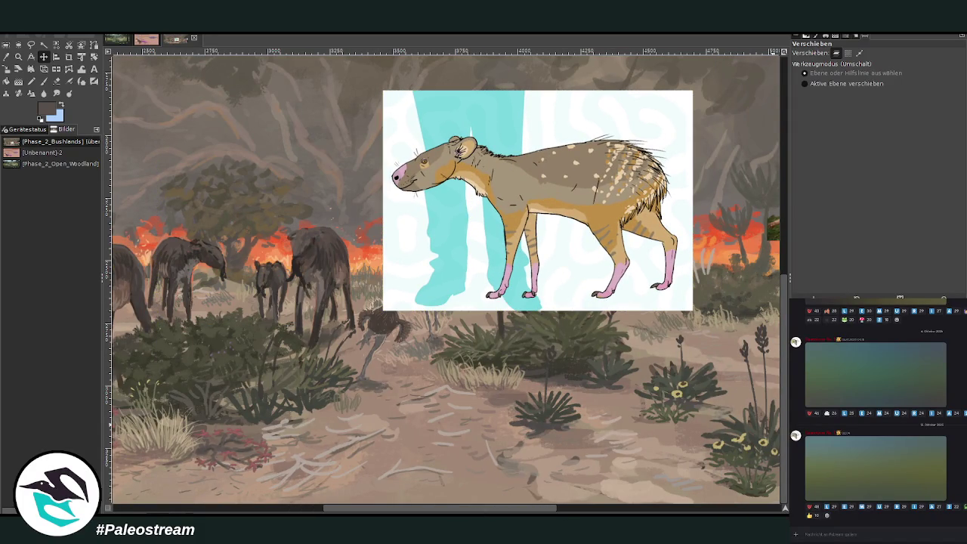
pyautogui.click(43, 80)
# Set brush opacity to 73.5 and sketch a small animal's head and neck on the foreground
pyautogui.scroll(5, 869, 106)
pyautogui.click(901, 65)
pyautogui.moveTo(901, 65); pyautogui.dragTo(884, 66)
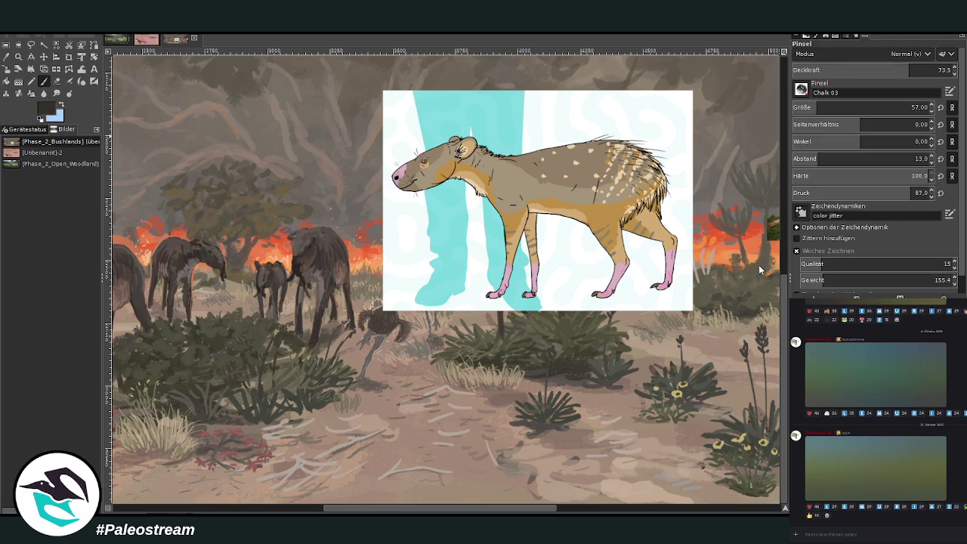
pyautogui.scroll(-5, 815, 107)
pyautogui.moveTo(429, 372)
pyautogui.mouseDown()
pyautogui.moveTo(415, 399)
pyautogui.moveTo(435, 398)
pyautogui.moveTo(420, 420)
pyautogui.mouseUp()
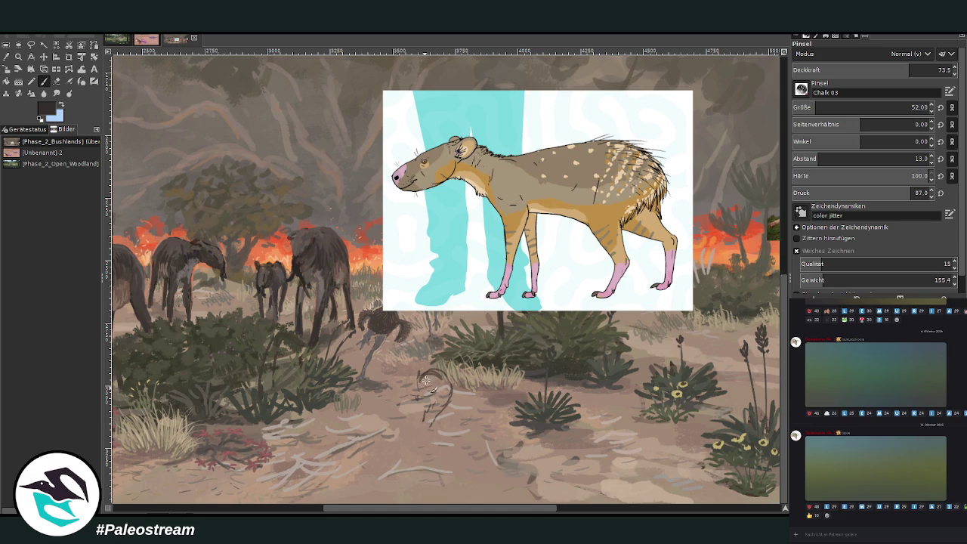
pyautogui.moveTo(420, 374); pyautogui.dragTo(420, 423)
# Sketch the animal's oval body, back line and hind leg in dark strokes
pyautogui.moveTo(453, 368); pyautogui.dragTo(435, 387)
pyautogui.moveTo(499, 399)
pyautogui.mouseDown()
pyautogui.moveTo(473, 387)
pyautogui.moveTo(491, 411)
pyautogui.moveTo(501, 391)
pyautogui.moveTo(513, 399)
pyautogui.moveTo(504, 416)
pyautogui.moveTo(520, 457)
pyautogui.moveTo(519, 426)
pyautogui.mouseUp()
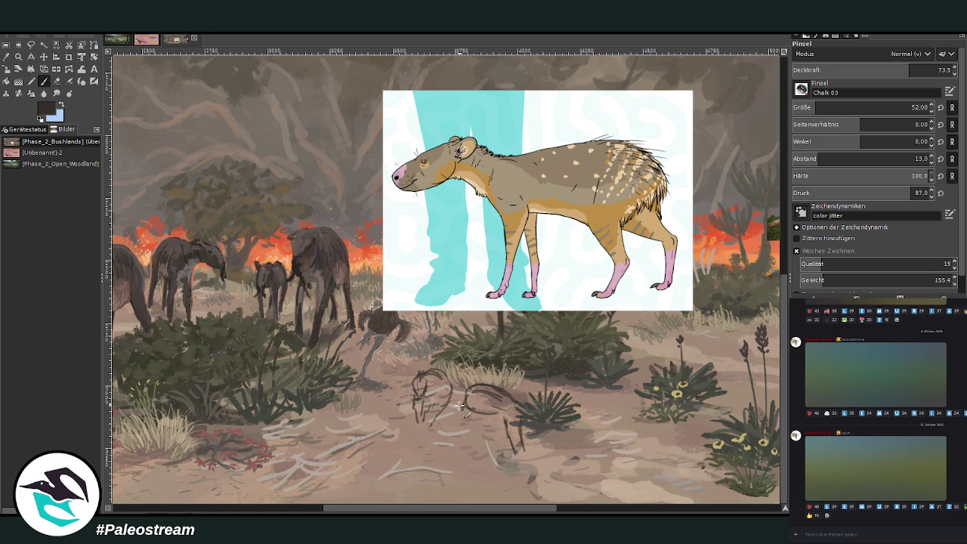
pyautogui.moveTo(475, 382)
pyautogui.mouseDown()
pyautogui.moveTo(506, 400)
pyautogui.moveTo(461, 401)
pyautogui.moveTo(469, 391)
pyautogui.moveTo(445, 424)
pyautogui.moveTo(486, 423)
pyautogui.moveTo(458, 426)
pyautogui.moveTo(472, 408)
pyautogui.mouseUp()
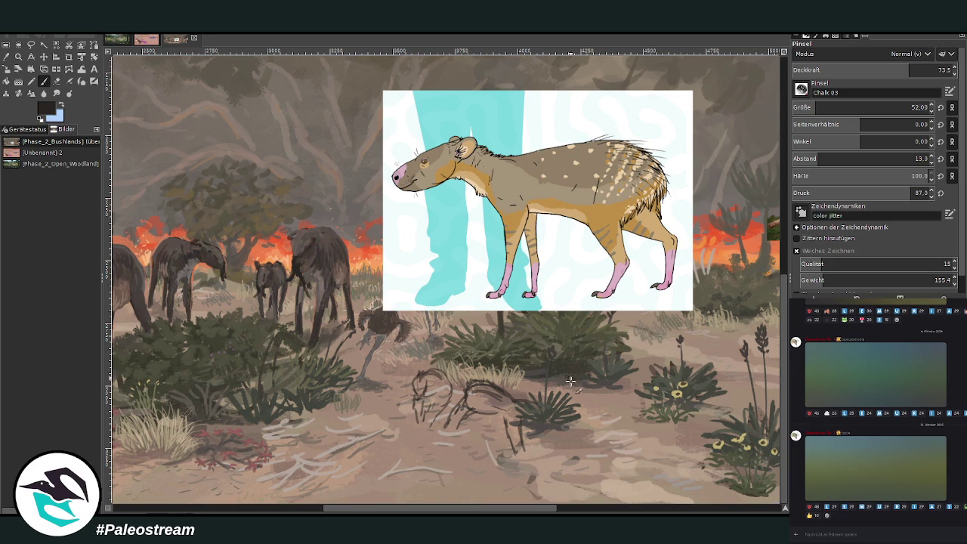
pyautogui.moveTo(526, 399); pyautogui.dragTo(565, 430)
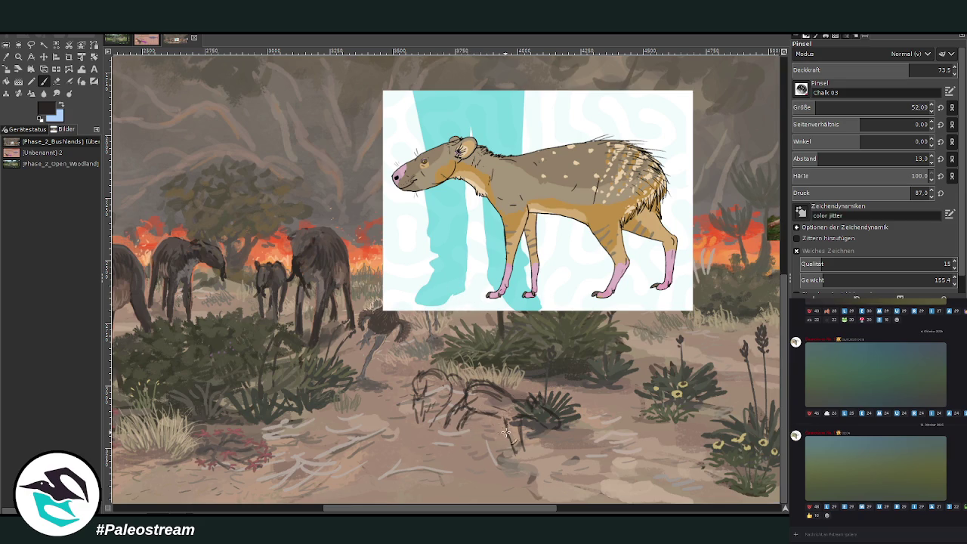
pyautogui.moveTo(505, 411)
pyautogui.mouseDown()
pyautogui.moveTo(523, 454)
pyautogui.moveTo(512, 415)
pyautogui.mouseUp()
pyautogui.moveTo(468, 390); pyautogui.dragTo(538, 407)
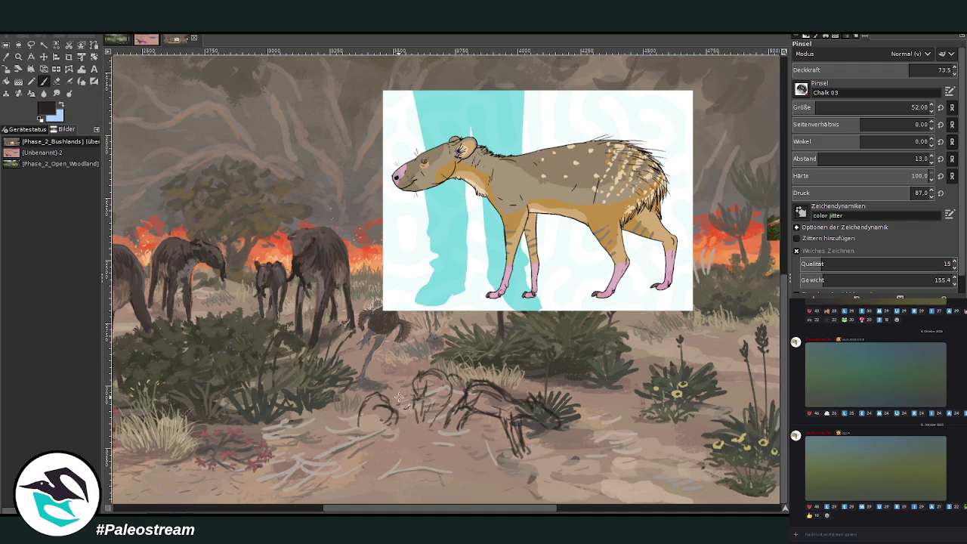
pyautogui.moveTo(389, 406); pyautogui.dragTo(393, 435)
# Sketch a second animal's head with its snout lowered, left of the first
pyautogui.moveTo(355, 428)
pyautogui.mouseDown()
pyautogui.moveTo(354, 458)
pyautogui.moveTo(372, 438)
pyautogui.moveTo(362, 462)
pyautogui.mouseUp()
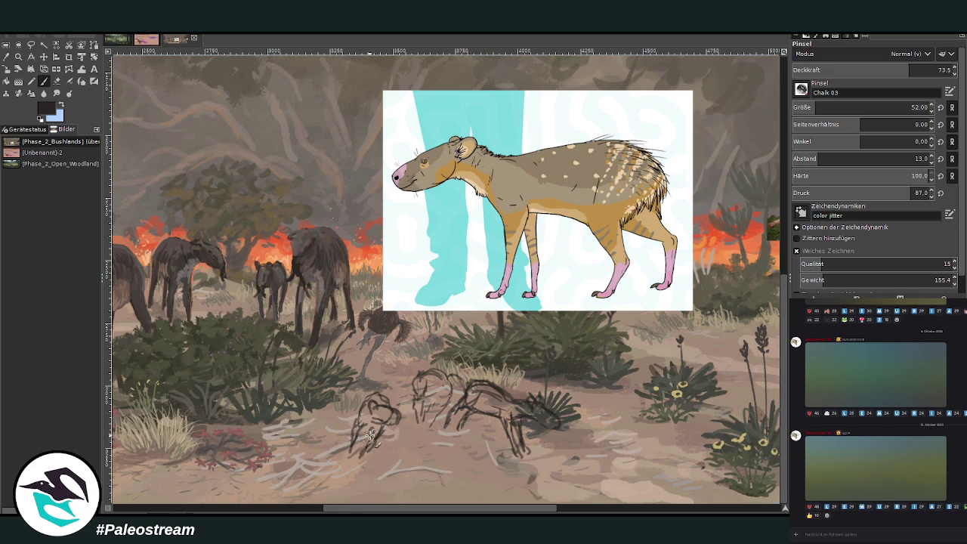
pyautogui.moveTo(350, 427); pyautogui.dragTo(340, 449)
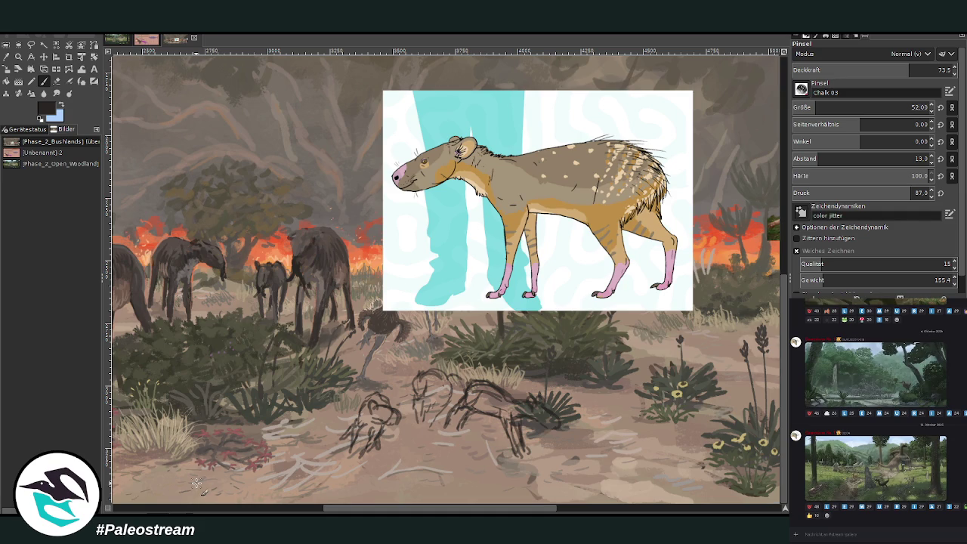
# Zoom in on the animal sketches and raise the brush opacity to 84.9
pyautogui.click(18, 57)
pyautogui.moveTo(284, 109); pyautogui.dragTo(647, 476)
pyautogui.click(56, 81)
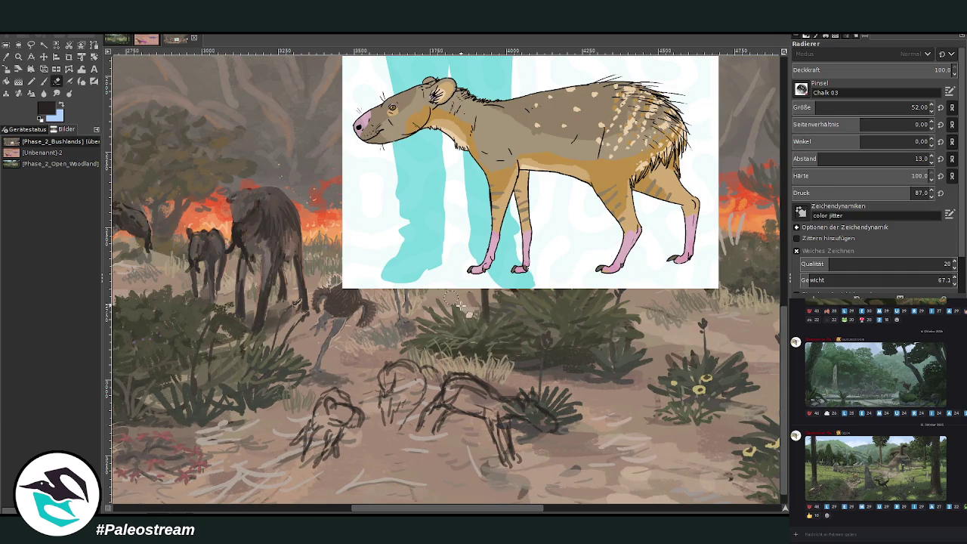
pyautogui.press('p')
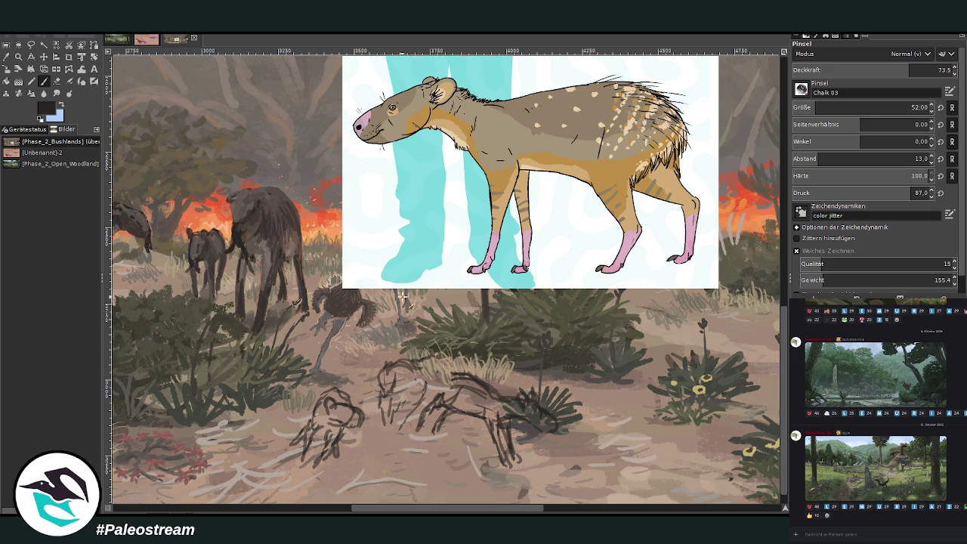
pyautogui.moveTo(914, 69); pyautogui.dragTo(934, 70)
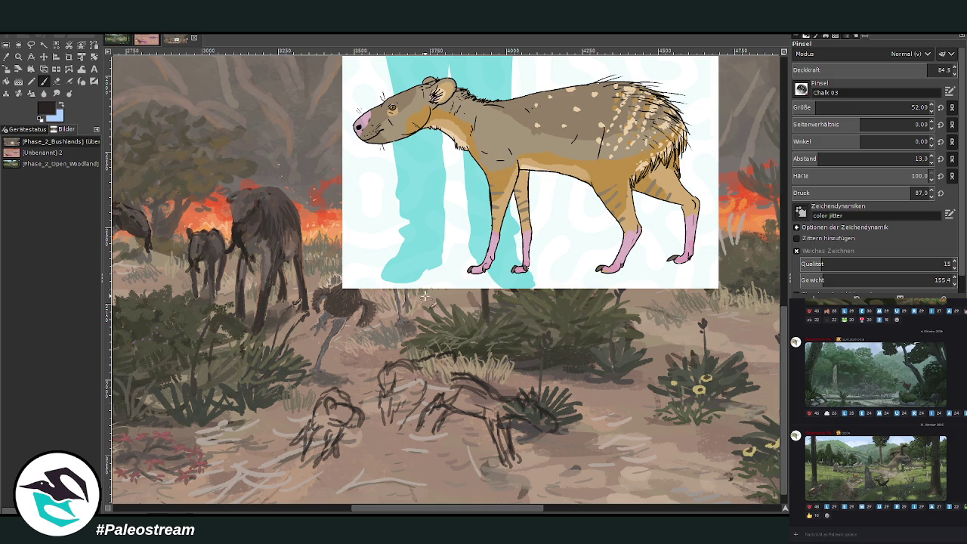
# Redraw the animals' head and back outlines and the small animal's front legs
pyautogui.moveTo(451, 355)
pyautogui.mouseDown()
pyautogui.moveTo(456, 378)
pyautogui.moveTo(423, 374)
pyautogui.moveTo(400, 394)
pyautogui.moveTo(385, 425)
pyautogui.moveTo(398, 429)
pyautogui.moveTo(381, 405)
pyautogui.moveTo(391, 373)
pyautogui.moveTo(378, 361)
pyautogui.moveTo(382, 393)
pyautogui.moveTo(405, 414)
pyautogui.mouseUp()
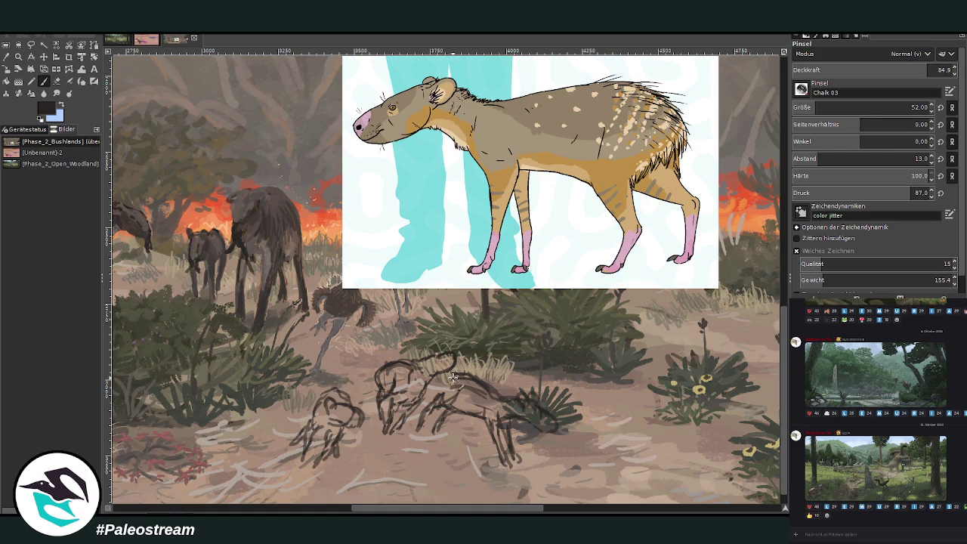
pyautogui.moveTo(441, 382)
pyautogui.mouseDown()
pyautogui.moveTo(493, 389)
pyautogui.moveTo(502, 414)
pyautogui.mouseUp()
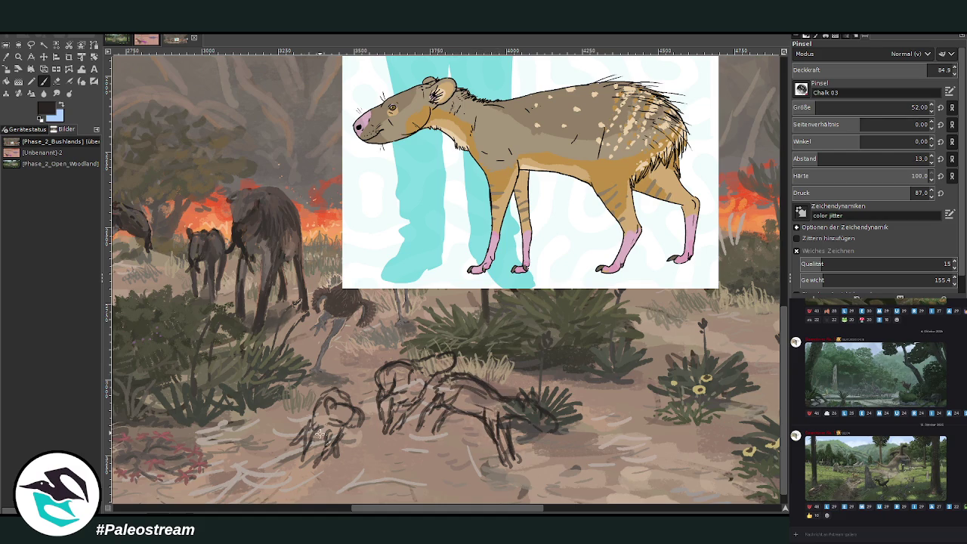
pyautogui.moveTo(313, 437)
pyautogui.mouseDown()
pyautogui.moveTo(307, 446)
pyautogui.moveTo(316, 431)
pyautogui.moveTo(325, 479)
pyautogui.moveTo(326, 430)
pyautogui.mouseUp()
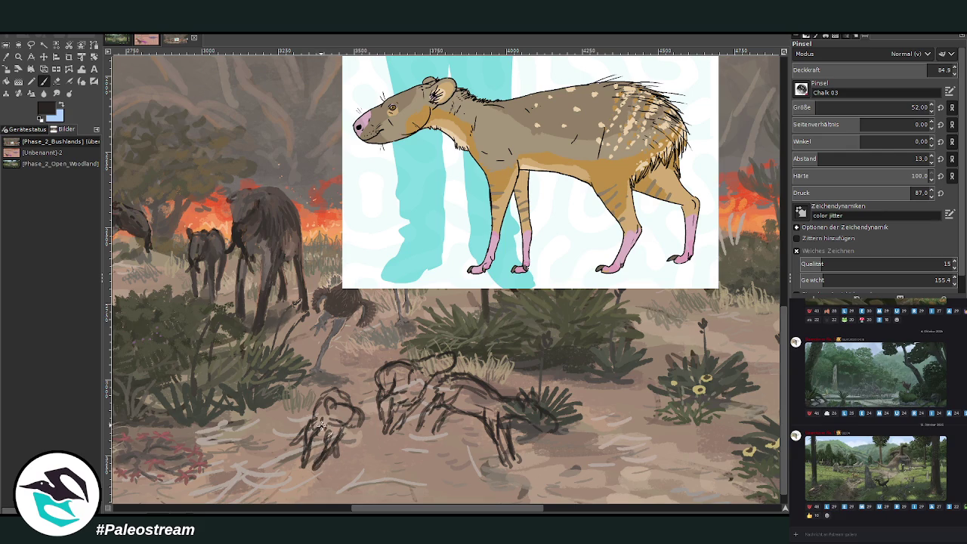
pyautogui.moveTo(346, 398); pyautogui.dragTo(357, 420)
# Nudge the middle animal's head into a new shape with Warp Transform
pyautogui.click(57, 82)
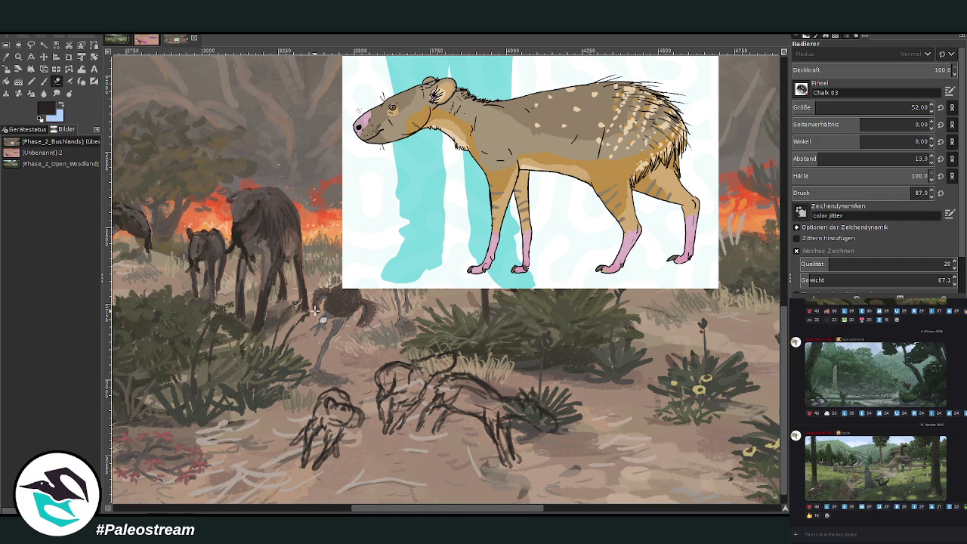
pyautogui.click(81, 68)
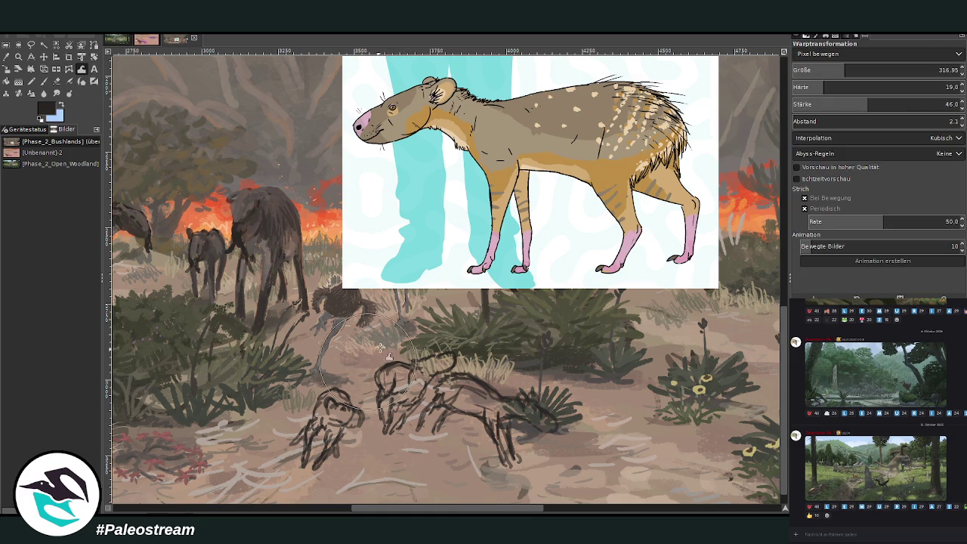
pyautogui.moveTo(375, 370); pyautogui.dragTo(382, 401)
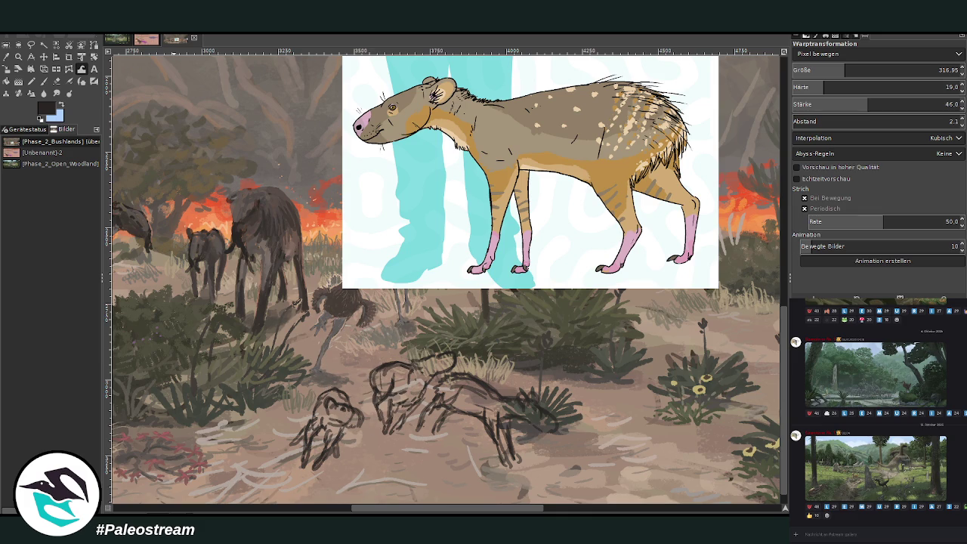
pyautogui.click(44, 81)
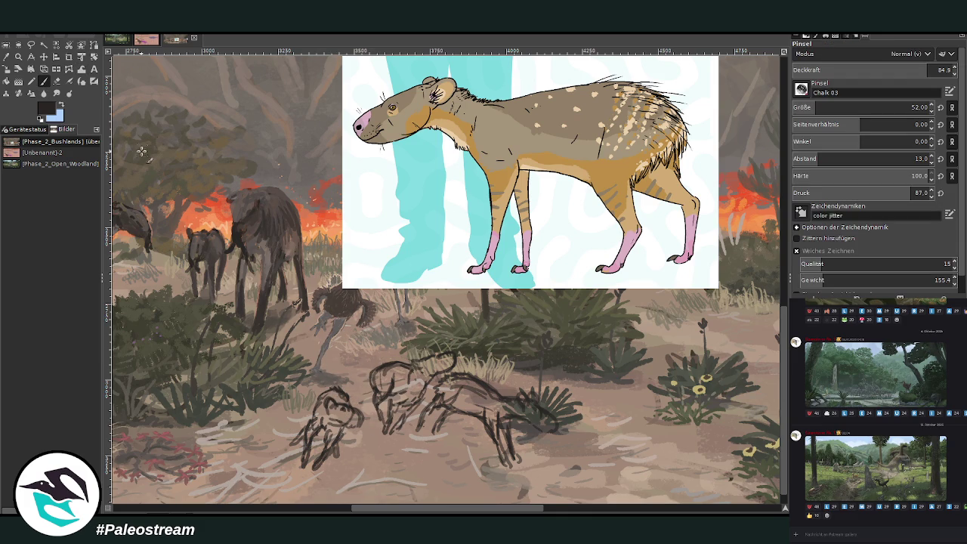
# Sample a greyish-brown from the reference and paint the small animal's body
pyautogui.click(6, 56)
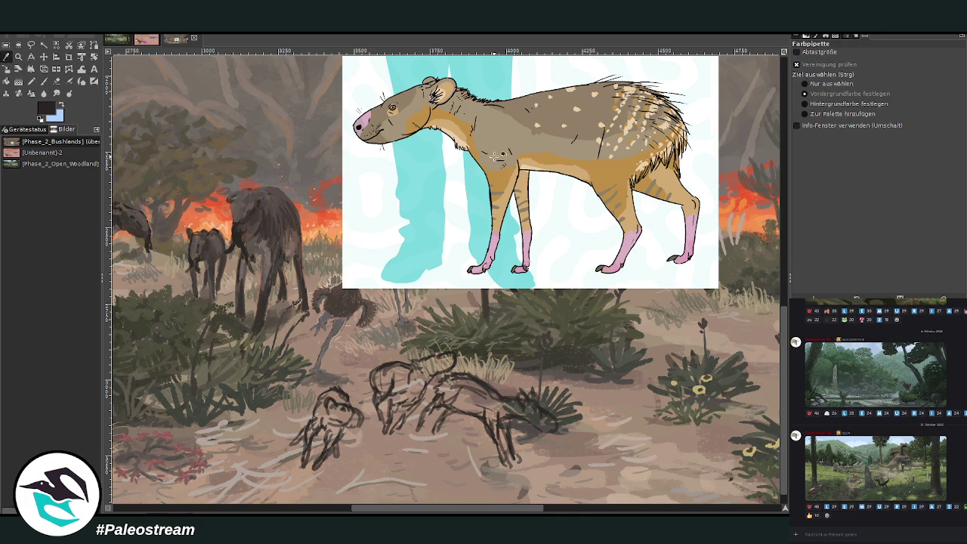
pyautogui.click(605, 181)
pyautogui.click(43, 81)
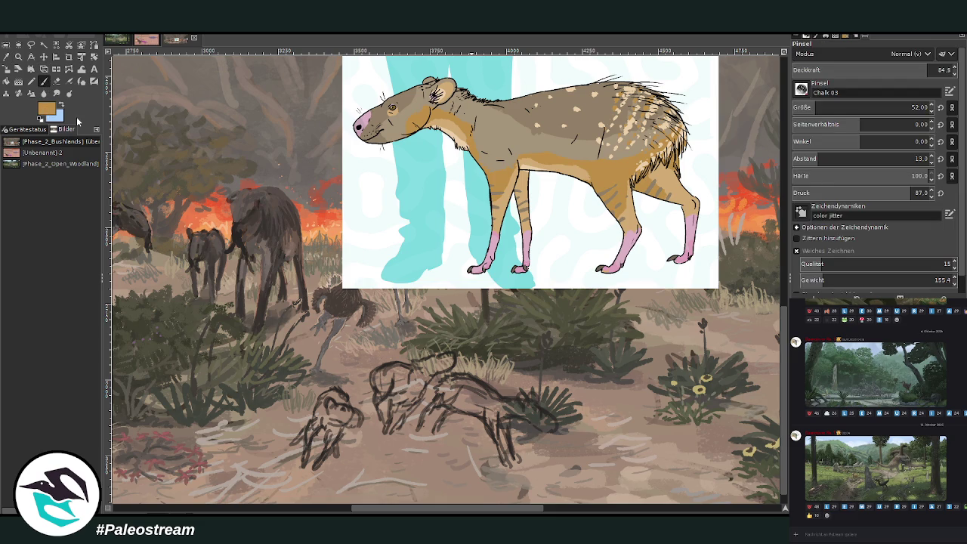
pyautogui.keyDown('ctrl'); pyautogui.click(772, 237); pyautogui.keyUp('ctrl')
pyautogui.moveTo(324, 411); pyautogui.dragTo(311, 432)
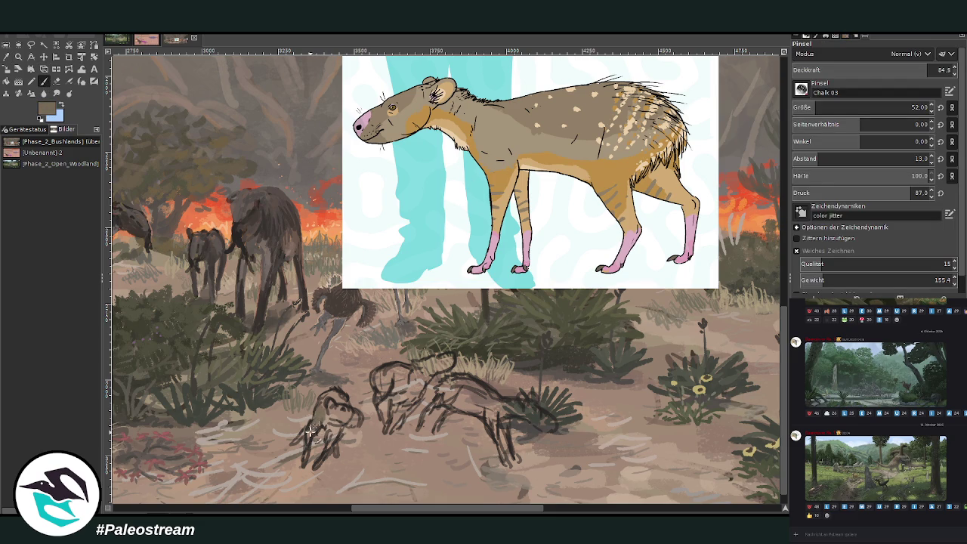
# Fill the middle, left and right animals' bodies, heads and backs with darker brown
pyautogui.keyDown('ctrl'); pyautogui.click(772, 246); pyautogui.keyUp('ctrl')
pyautogui.moveTo(400, 380)
pyautogui.mouseDown()
pyautogui.moveTo(405, 401)
pyautogui.moveTo(423, 387)
pyautogui.moveTo(419, 397)
pyautogui.mouseUp()
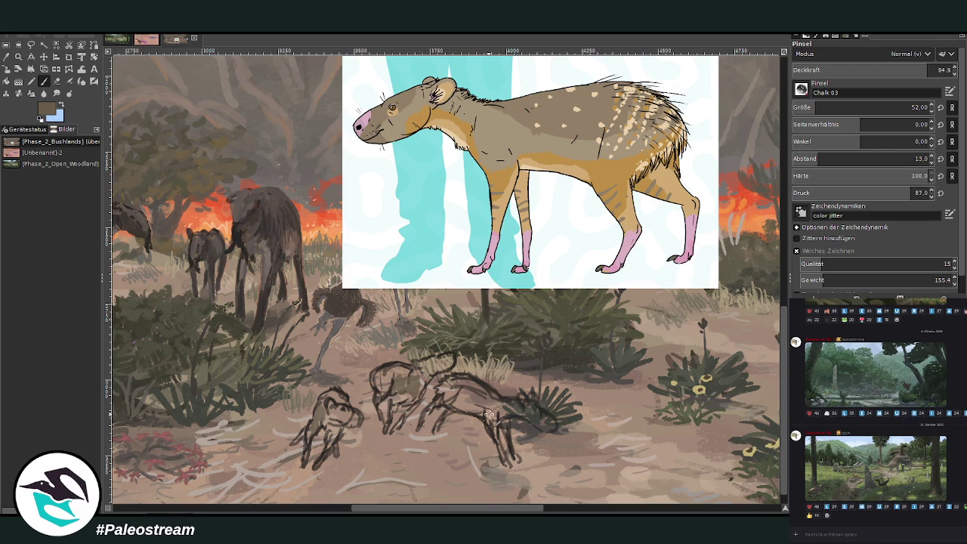
pyautogui.moveTo(502, 447)
pyautogui.mouseDown()
pyautogui.moveTo(494, 404)
pyautogui.moveTo(517, 451)
pyautogui.moveTo(492, 412)
pyautogui.moveTo(478, 415)
pyautogui.moveTo(441, 397)
pyautogui.moveTo(525, 423)
pyautogui.moveTo(446, 385)
pyautogui.moveTo(478, 394)
pyautogui.moveTo(478, 384)
pyautogui.mouseUp()
pyautogui.moveTo(405, 376)
pyautogui.mouseDown()
pyautogui.moveTo(412, 373)
pyautogui.moveTo(376, 373)
pyautogui.moveTo(392, 373)
pyautogui.moveTo(388, 416)
pyautogui.moveTo(429, 378)
pyautogui.moveTo(409, 381)
pyautogui.mouseUp()
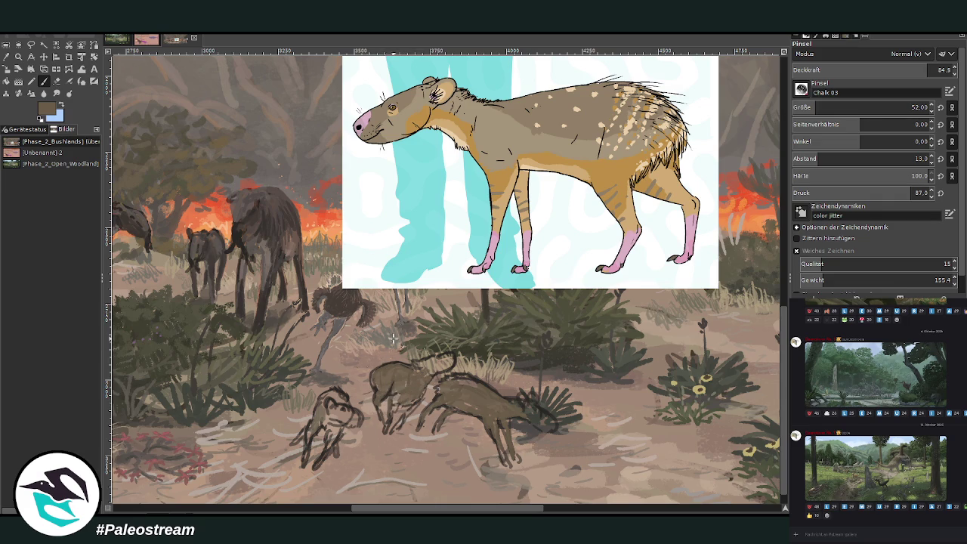
pyautogui.moveTo(321, 420)
pyautogui.mouseDown()
pyautogui.moveTo(337, 438)
pyautogui.moveTo(309, 435)
pyautogui.mouseUp()
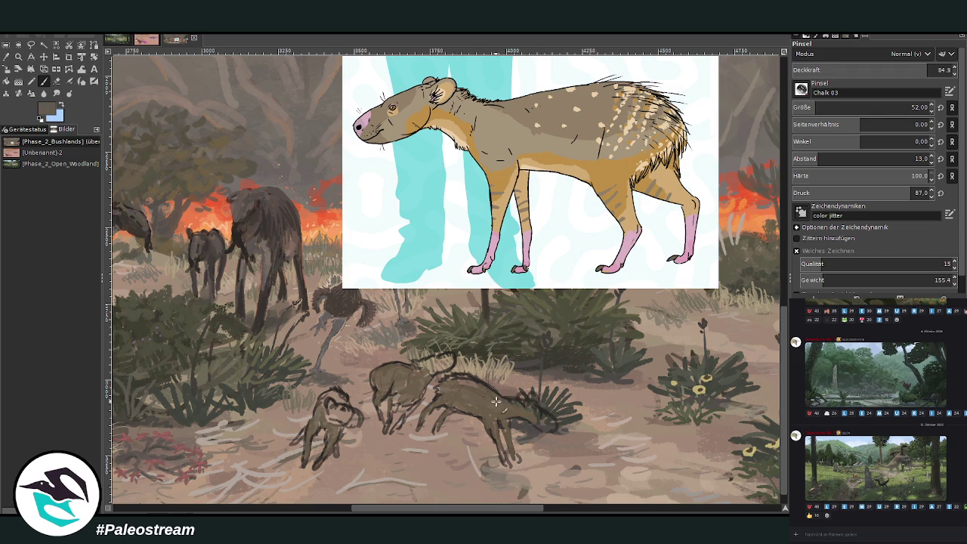
pyautogui.moveTo(476, 387); pyautogui.dragTo(503, 401)
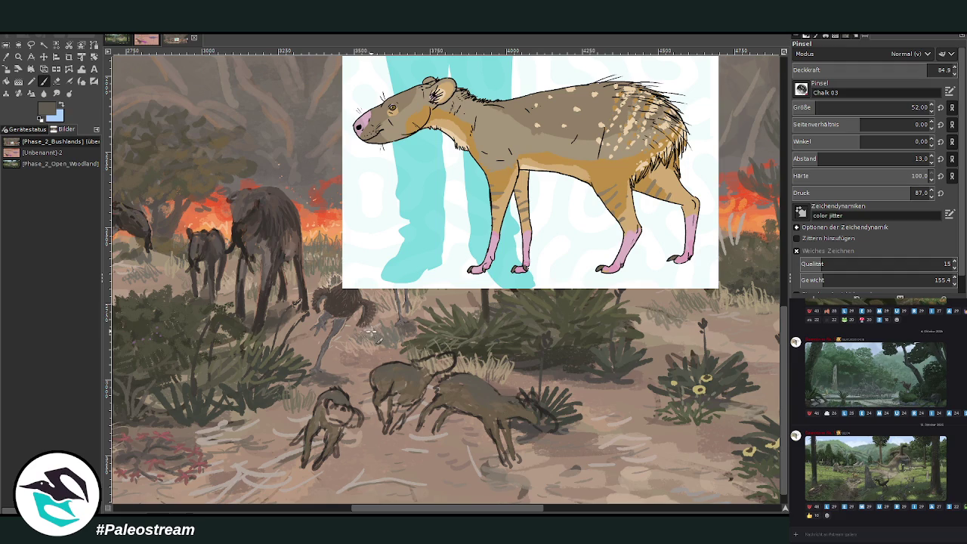
# Paint the small animal's head dark brown and darken the middle and left animals' legs
pyautogui.moveTo(541, 402); pyautogui.dragTo(547, 423)
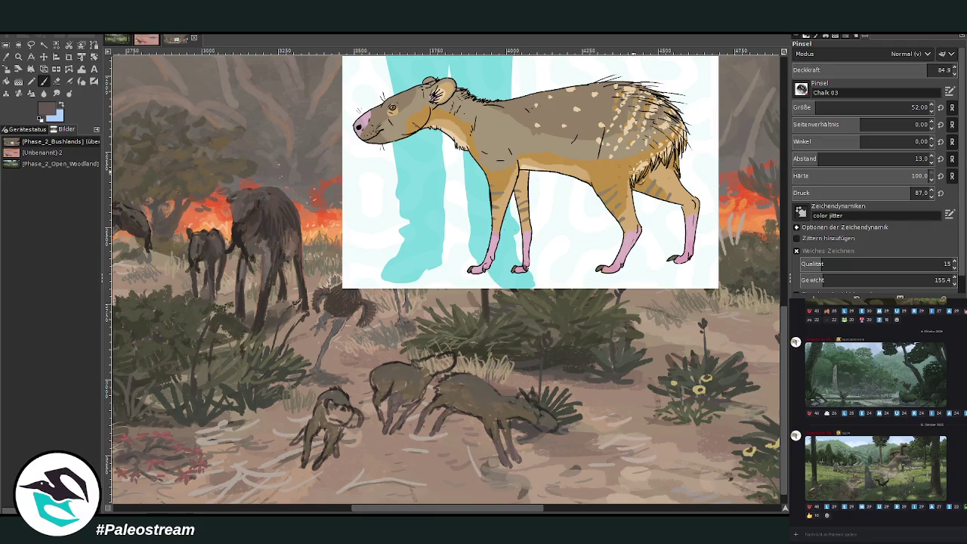
pyautogui.keyDown('ctrl'); pyautogui.click(501, 156); pyautogui.keyUp('ctrl')
pyautogui.moveTo(378, 414); pyautogui.dragTo(386, 425)
pyautogui.moveTo(329, 441)
pyautogui.mouseDown()
pyautogui.moveTo(318, 461)
pyautogui.moveTo(290, 453)
pyautogui.moveTo(338, 468)
pyautogui.moveTo(337, 460)
pyautogui.mouseUp()
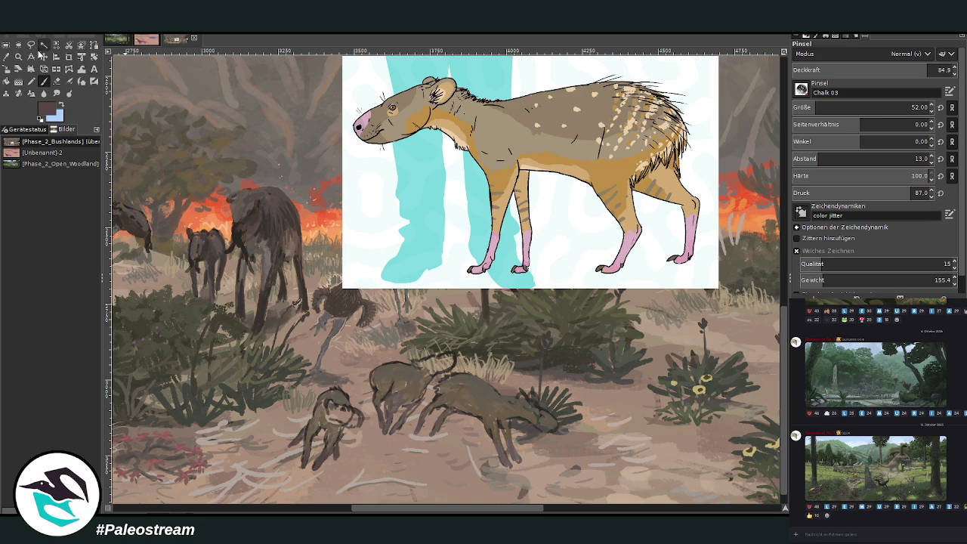
# Sample tan and greyish-beige tones and pick a darker grey-brown
pyautogui.press('o')
pyautogui.click(468, 131)
pyautogui.click(761, 215)
pyautogui.press('p')
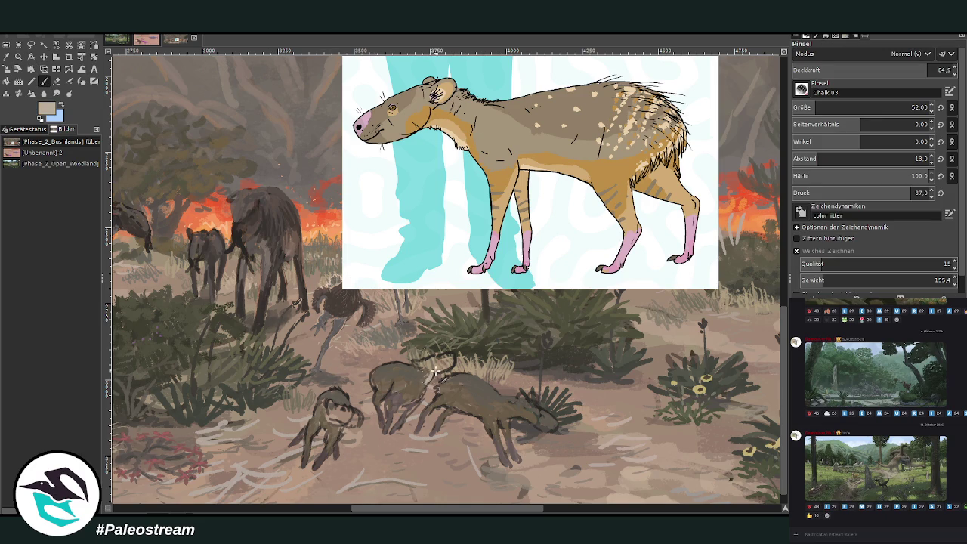
pyautogui.keyDown('ctrl'); pyautogui.click(762, 217); pyautogui.keyUp('ctrl')
# Darken the middle animal's head and add light tan marks along the right animal's back
pyautogui.moveTo(511, 400); pyautogui.dragTo(511, 415)
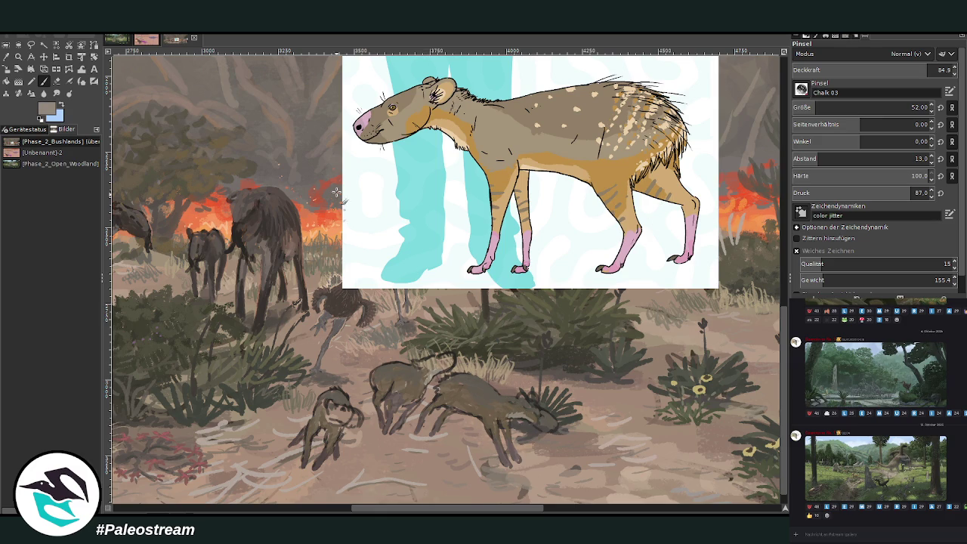
pyautogui.keyDown('ctrl'); pyautogui.click(606, 114); pyautogui.keyUp('ctrl')
pyautogui.moveTo(461, 384); pyautogui.dragTo(458, 381)
pyautogui.moveTo(442, 385); pyautogui.dragTo(470, 386)
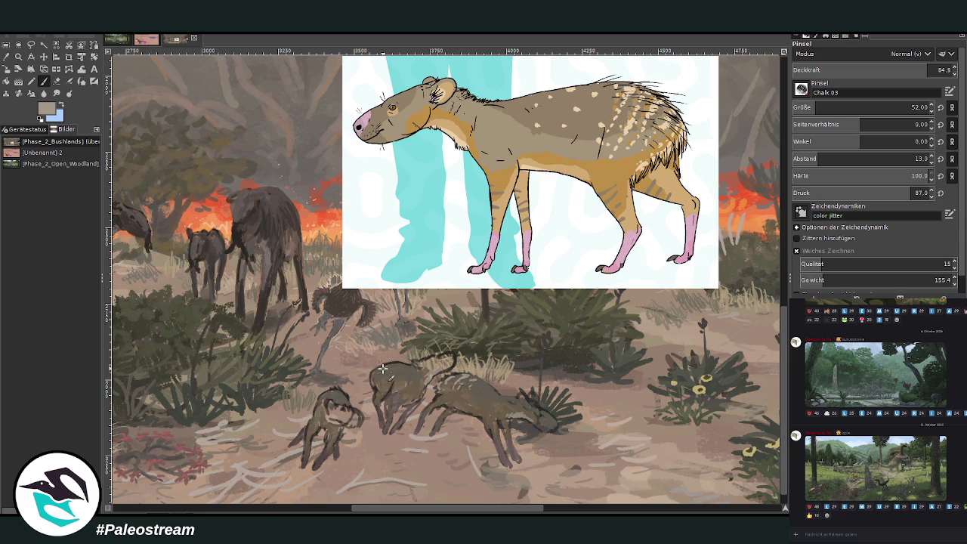
pyautogui.click(912, 107)
# Set brush size 23, opacity 64 and dark grey, stroking the right animal's hind leg
pyautogui.click(7, 58)
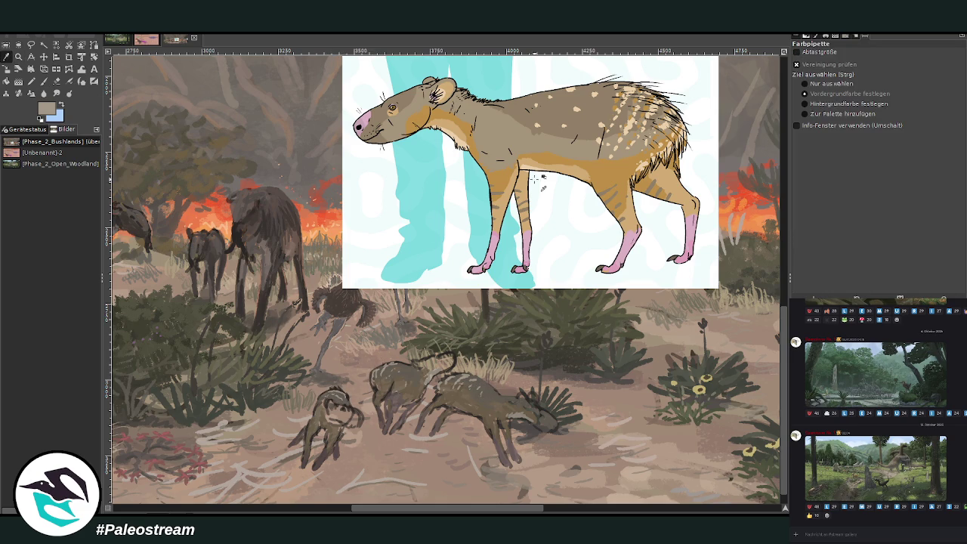
pyautogui.click(480, 398)
pyautogui.click(761, 241)
pyautogui.press('p')
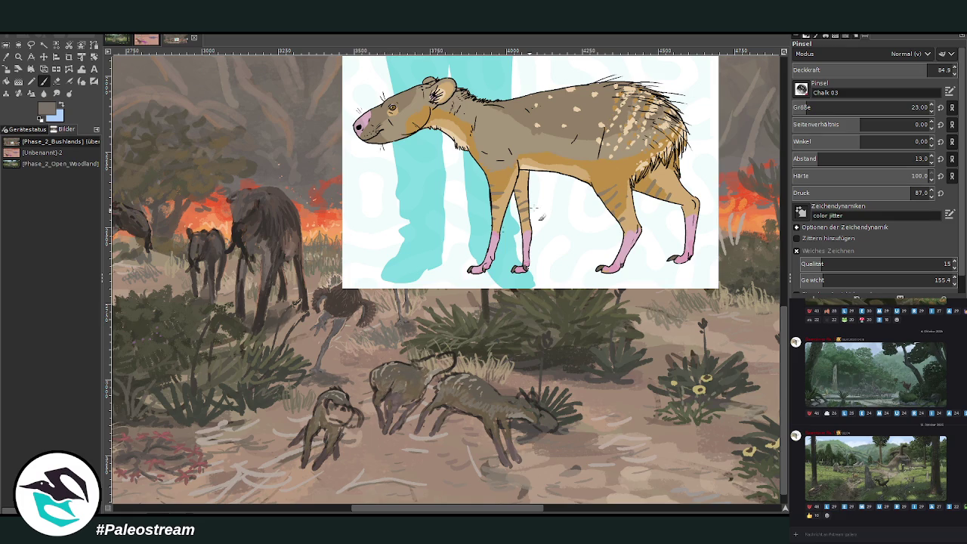
pyautogui.keyDown('ctrl'); pyautogui.click(759, 246); pyautogui.keyUp('ctrl')
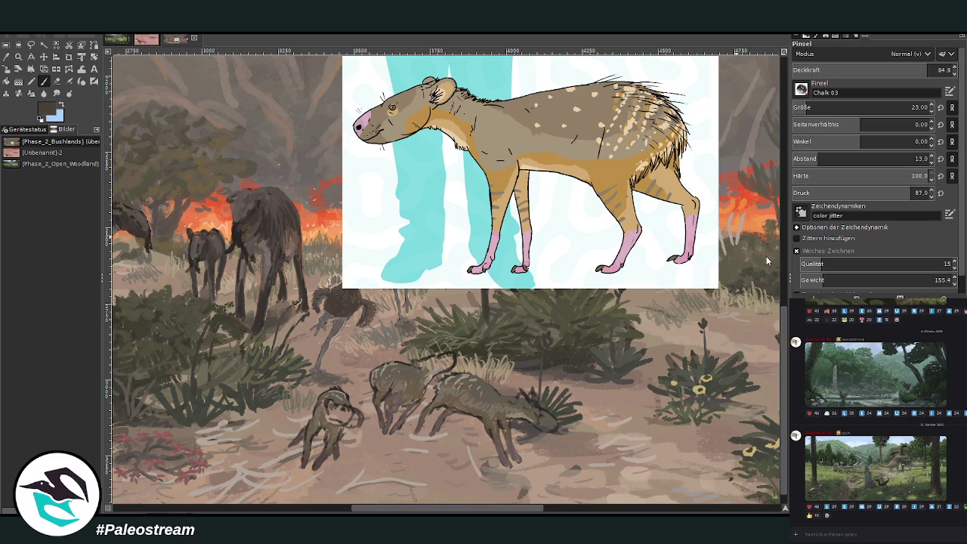
pyautogui.click(872, 69)
pyautogui.write('64')
pyautogui.press('Return')
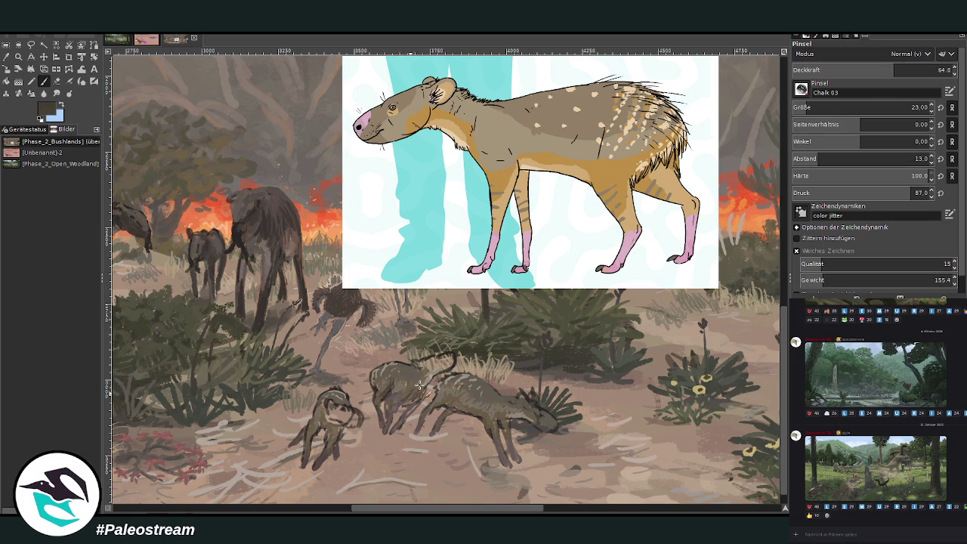
pyautogui.moveTo(499, 419); pyautogui.dragTo(515, 446)
# Sample the tan fur colour and paint a tan ear on the right animal
pyautogui.click(7, 57)
pyautogui.click(445, 91)
pyautogui.press('p')
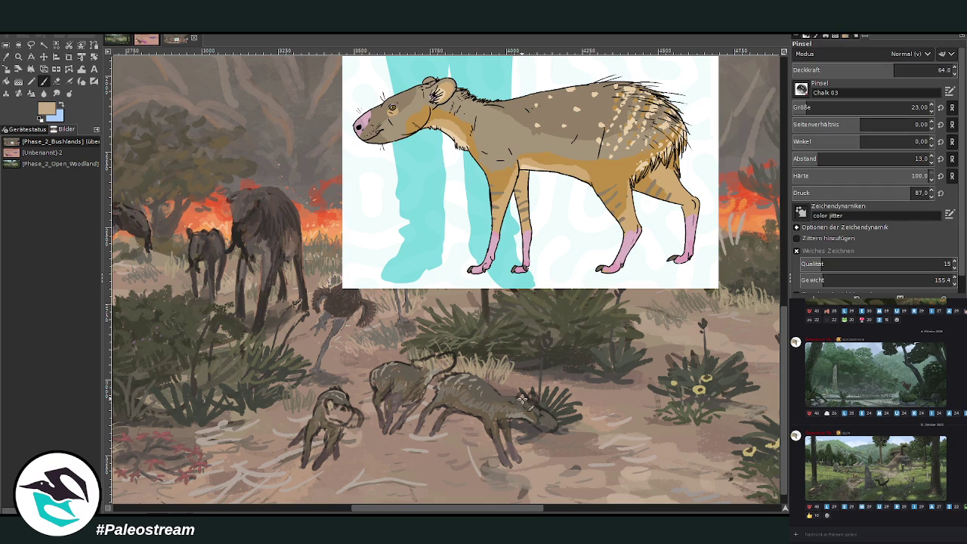
pyautogui.moveTo(522, 399); pyautogui.dragTo(526, 402)
# Repaint the right animal's head in darker browns and reshape its snout
pyautogui.keyDown('ctrl'); pyautogui.click(772, 219); pyautogui.keyUp('ctrl')
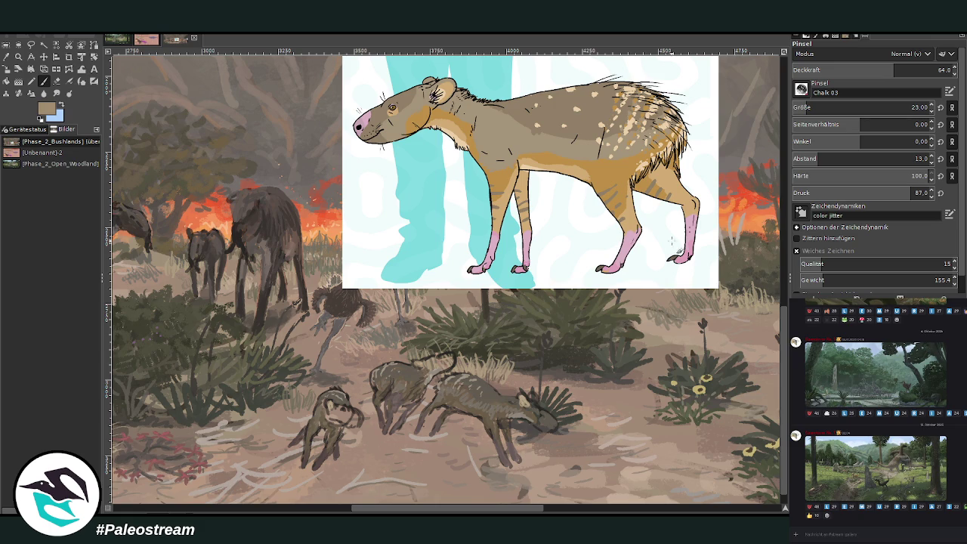
pyautogui.click(541, 417)
pyautogui.keyDown('ctrl'); pyautogui.click(771, 241); pyautogui.keyUp('ctrl')
pyautogui.moveTo(537, 414)
pyautogui.mouseDown()
pyautogui.moveTo(559, 436)
pyautogui.moveTo(528, 406)
pyautogui.mouseUp()
pyautogui.keyDown('ctrl'); pyautogui.click(774, 251); pyautogui.keyUp('ctrl')
pyautogui.moveTo(541, 424)
pyautogui.mouseDown()
pyautogui.moveTo(527, 405)
pyautogui.moveTo(552, 421)
pyautogui.moveTo(527, 394)
pyautogui.mouseUp()
pyautogui.keyDown('ctrl'); pyautogui.click(770, 249); pyautogui.keyUp('ctrl')
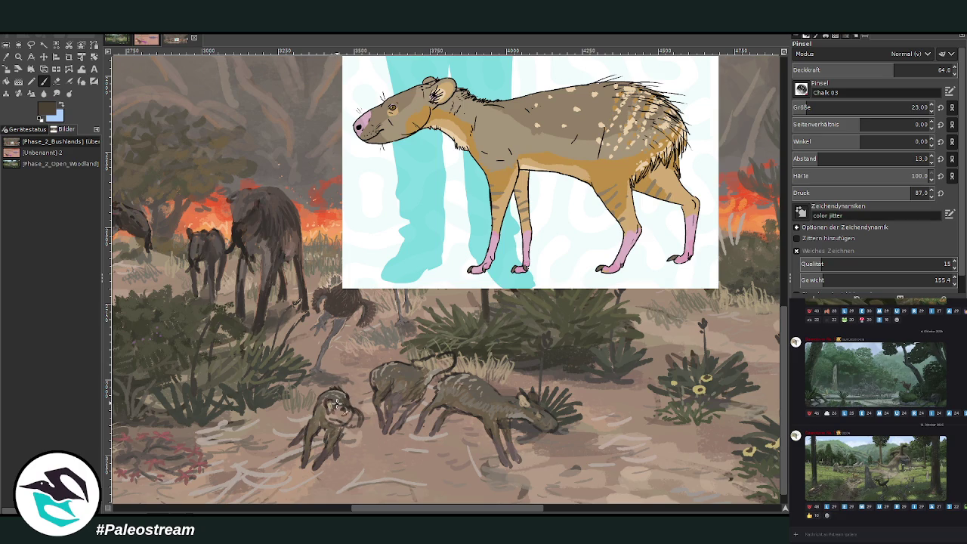
# Sample orange from the fire and shrink the brush to size 12
pyautogui.press('o')
pyautogui.click(336, 229)
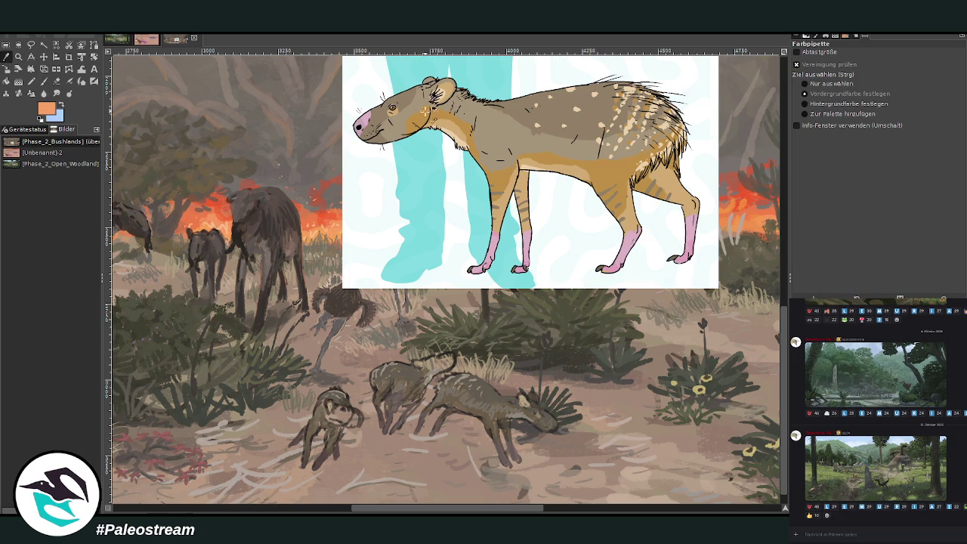
pyautogui.press('p')
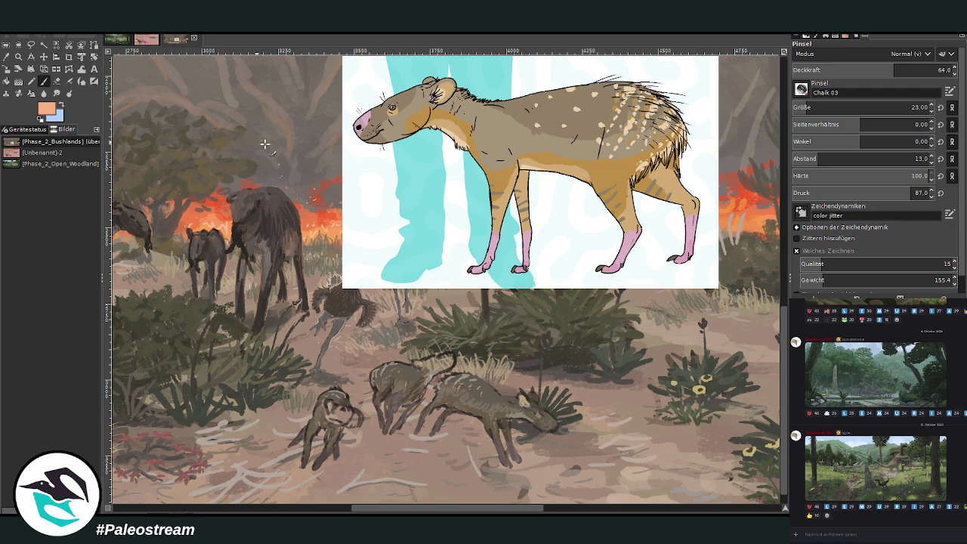
pyautogui.click(912, 106)
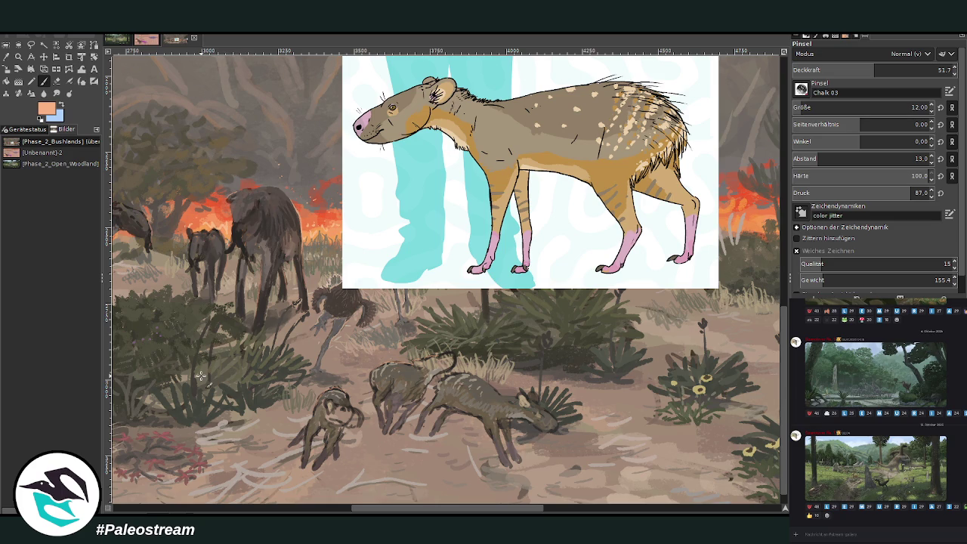
# With dark grey-brown at size 35, darken the right animal's muzzle and middle animal's head
pyautogui.press('o')
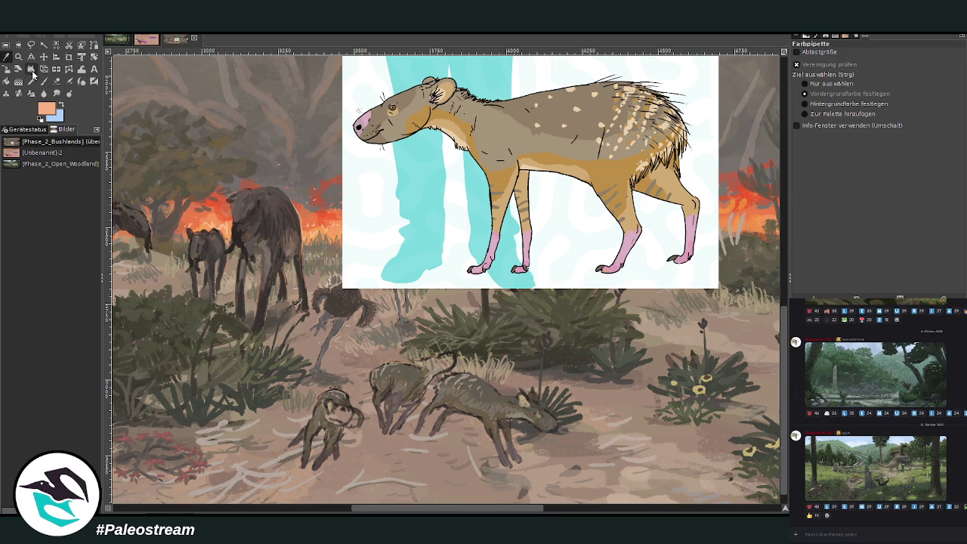
pyautogui.click(407, 369)
pyautogui.press('p')
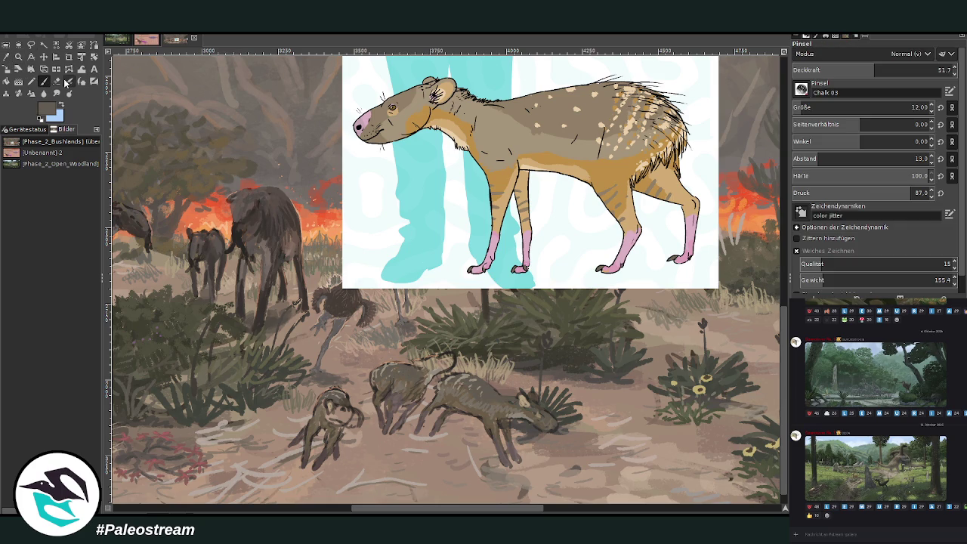
pyautogui.moveTo(800, 110); pyautogui.dragTo(854, 111)
pyautogui.click(894, 69)
pyautogui.moveTo(537, 416); pyautogui.dragTo(559, 431)
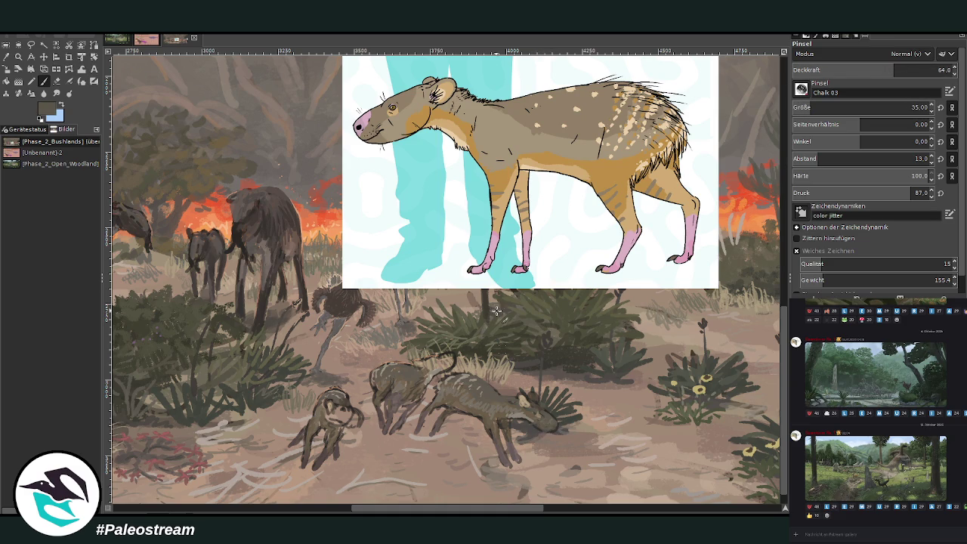
pyautogui.moveTo(436, 362)
pyautogui.mouseDown()
pyautogui.moveTo(454, 354)
pyautogui.moveTo(432, 360)
pyautogui.mouseUp()
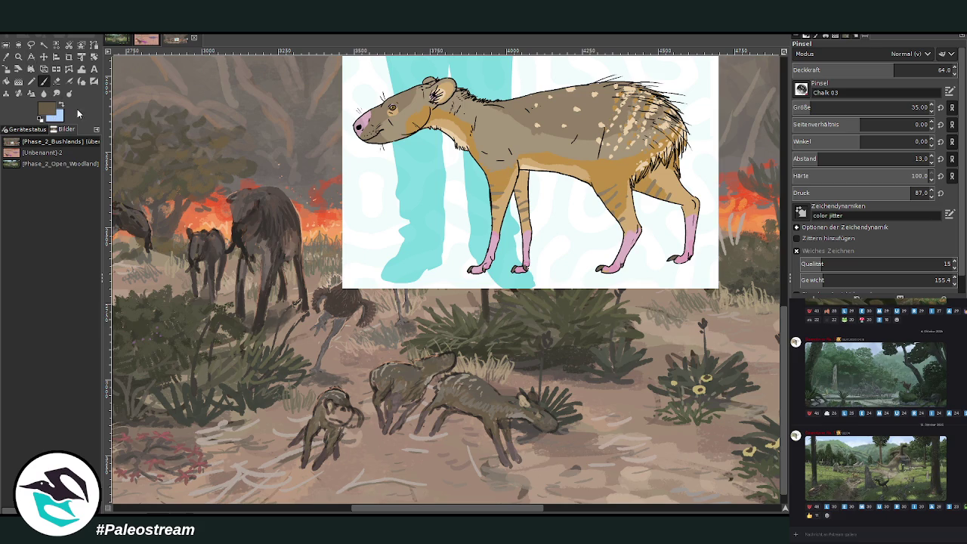
# Add dark brown marks to the small animal's head, then sample a lighter tan
pyautogui.keyDown('ctrl'); pyautogui.click(774, 251); pyautogui.keyUp('ctrl')
pyautogui.moveTo(355, 418); pyautogui.dragTo(339, 419)
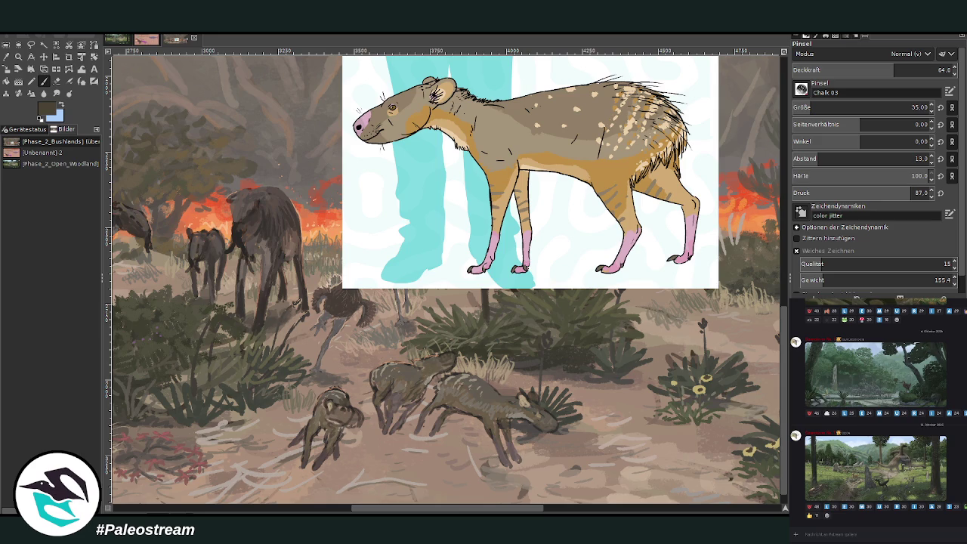
pyautogui.click(7, 57)
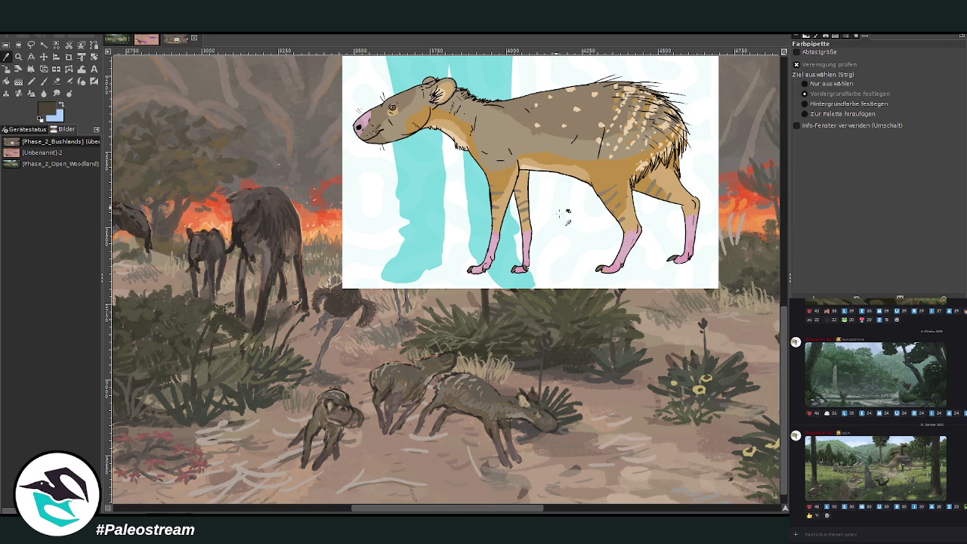
pyautogui.click(492, 420)
pyautogui.click(775, 240)
pyautogui.press('p')
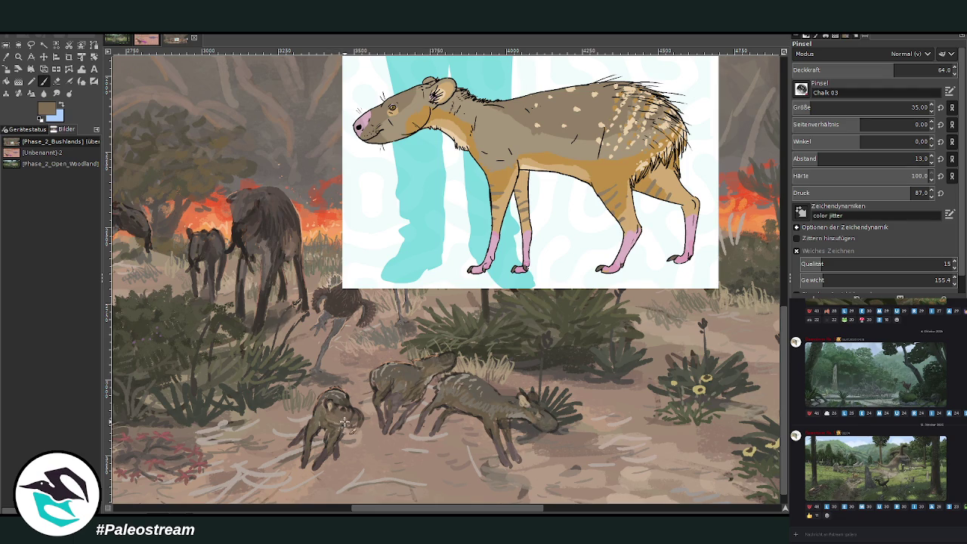
# Pick a dark brown, raise opacity slightly and rework the middle animal's head
pyautogui.keyDown('ctrl'); pyautogui.click(763, 236); pyautogui.keyUp('ctrl')
pyautogui.keyDown('ctrl'); pyautogui.click(770, 236); pyautogui.keyUp('ctrl')
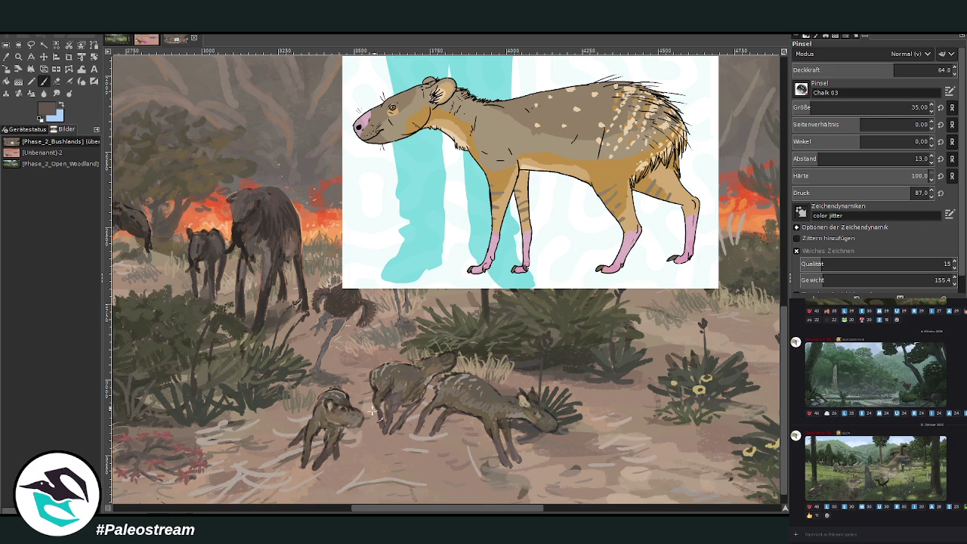
pyautogui.click(900, 69)
pyautogui.moveTo(556, 421); pyautogui.dragTo(547, 432)
# Stroke along the animal's snout, then set opacity 52.4 and brush size 21
pyautogui.keyDown('ctrl'); pyautogui.click(778, 227); pyautogui.keyUp('ctrl')
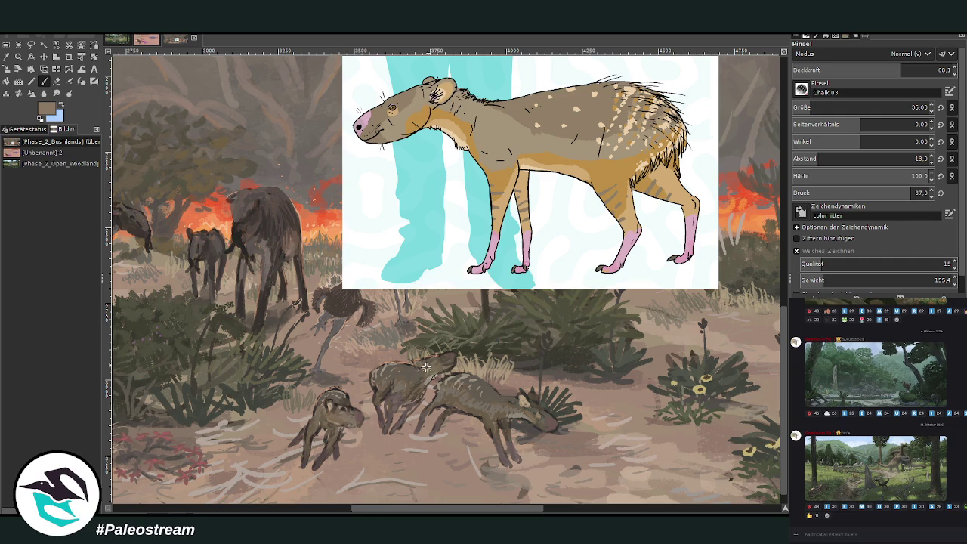
pyautogui.keyDown('ctrl'); pyautogui.click(766, 263); pyautogui.keyUp('ctrl')
pyautogui.moveTo(549, 416); pyautogui.dragTo(562, 432)
pyautogui.click(876, 69)
pyautogui.click(912, 108)
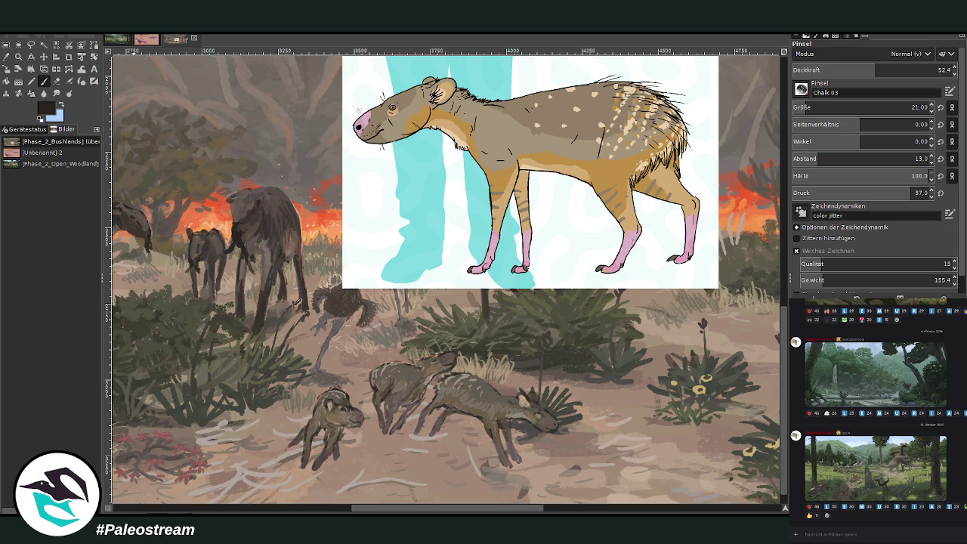
pyautogui.press('o')
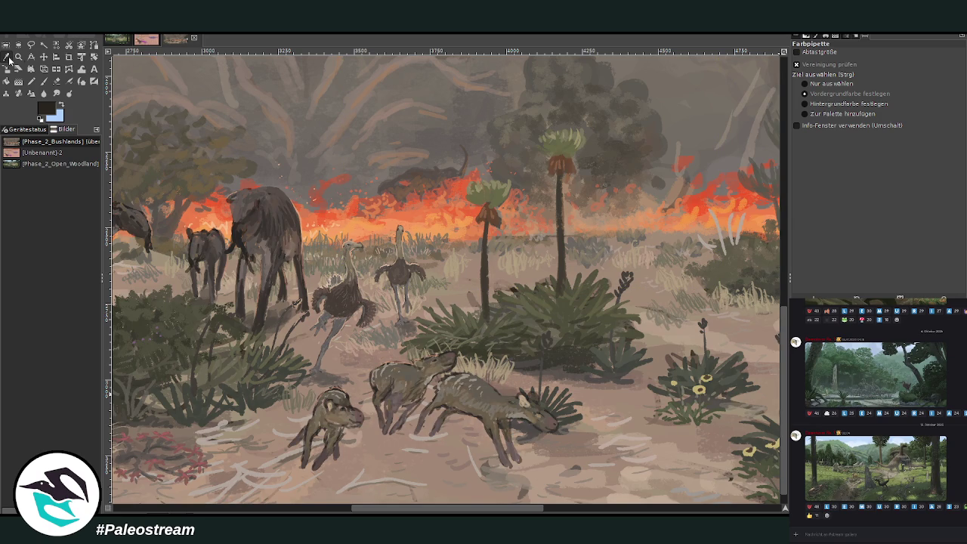
# Set the brush to Lighten Only mode with size 172 and opacity 43.2
pyautogui.click(495, 398)
pyautogui.click(43, 81)
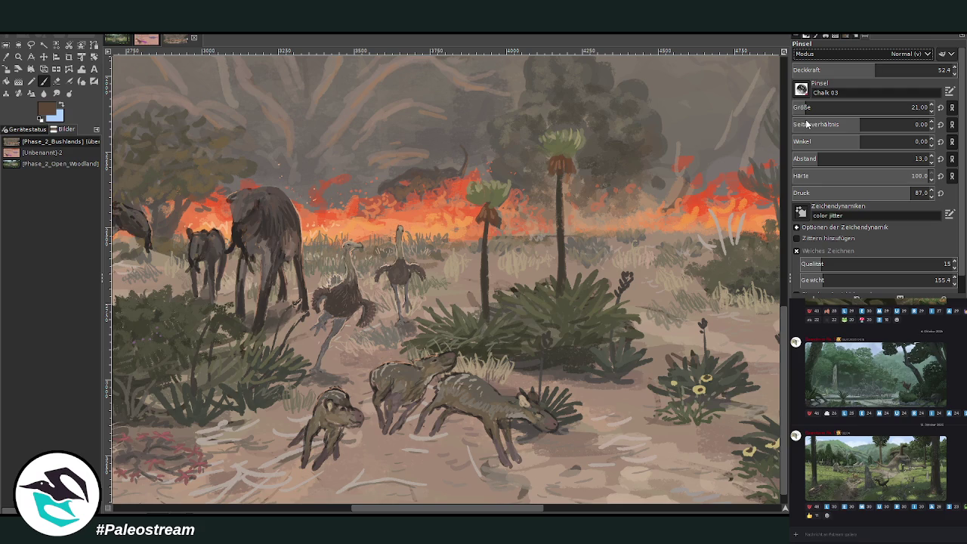
pyautogui.moveTo(807, 110); pyautogui.dragTo(869, 110)
pyautogui.moveTo(823, 72); pyautogui.dragTo(840, 68)
pyautogui.click(840, 69)
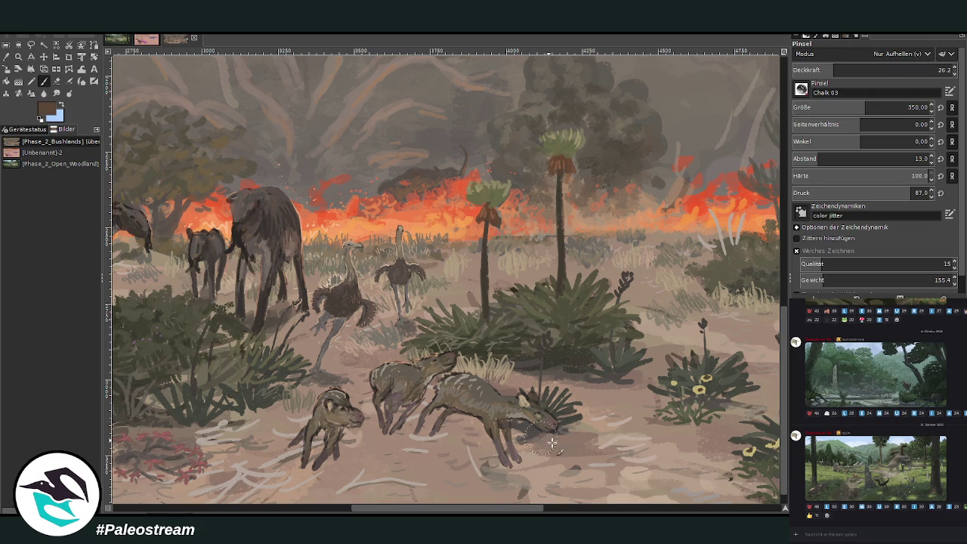
pyautogui.click(860, 70)
pyautogui.click(841, 107)
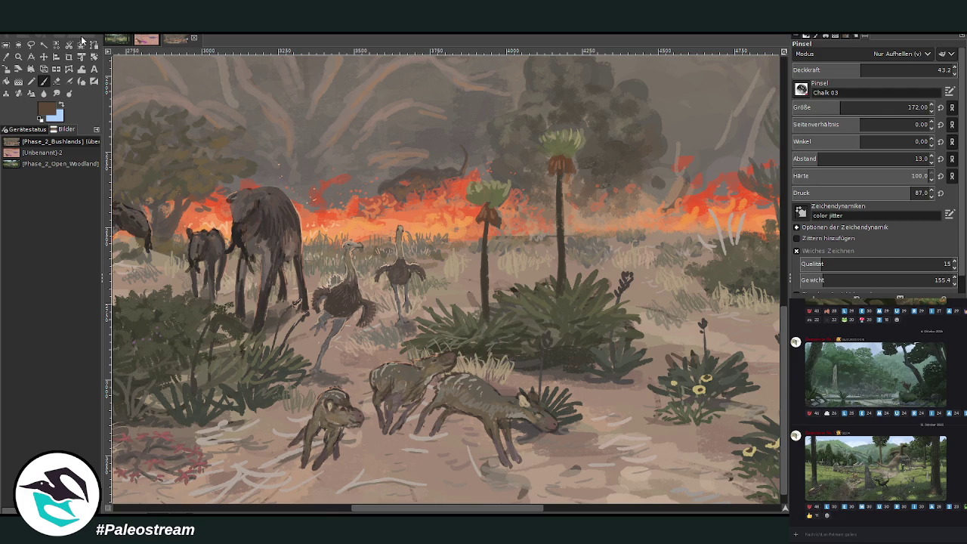
# Pick a slightly darker brown and enlarge a reference image in the chat
pyautogui.click(6, 57)
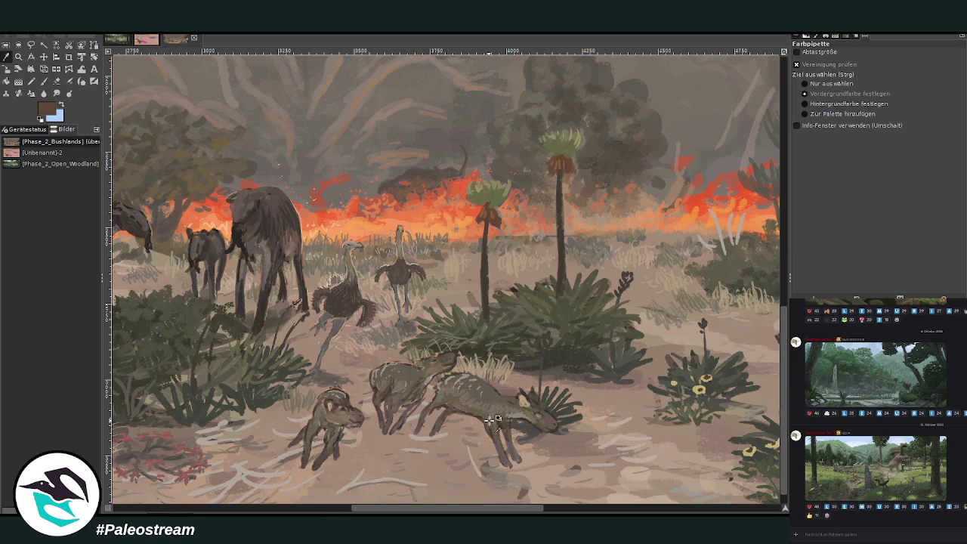
pyautogui.click(43, 81)
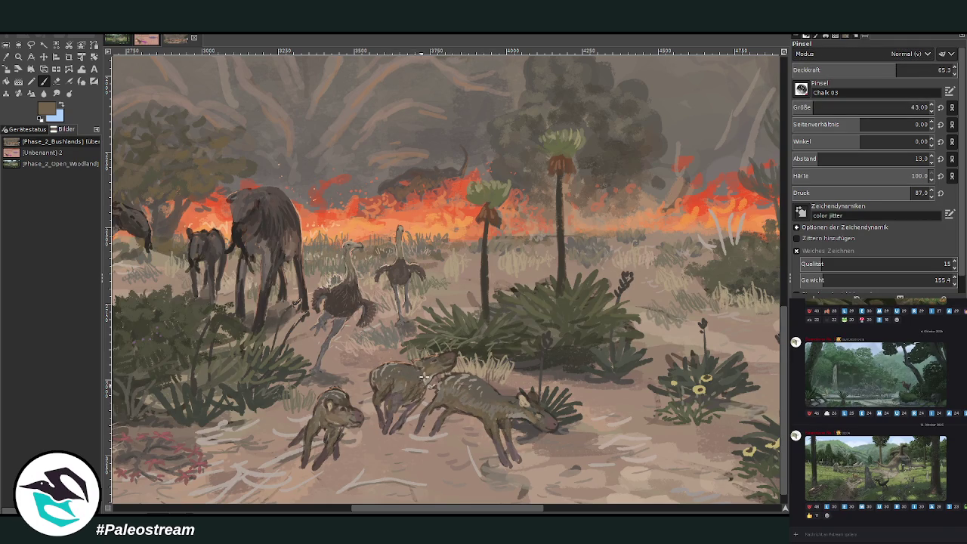
pyautogui.keyDown('ctrl'); pyautogui.click(775, 242); pyautogui.keyUp('ctrl')
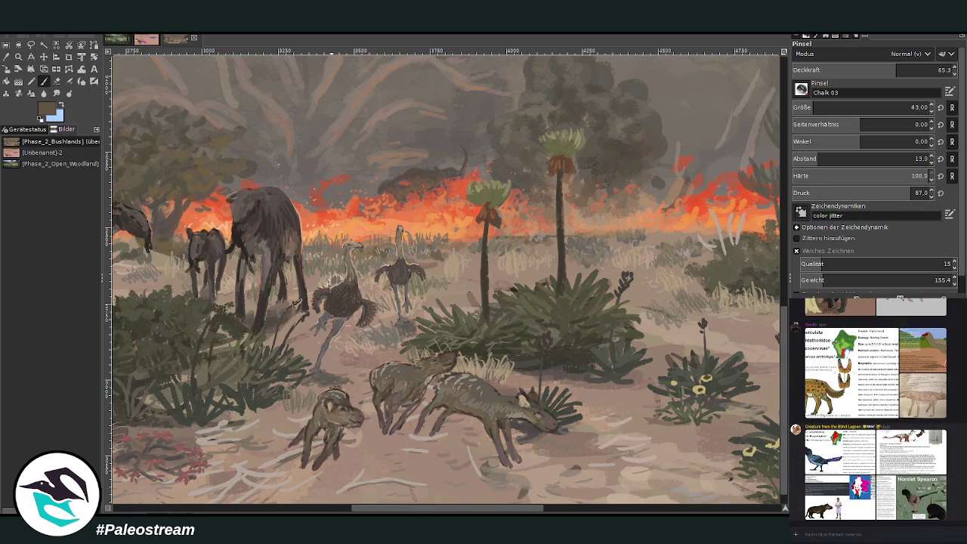
pyautogui.click(885, 499)
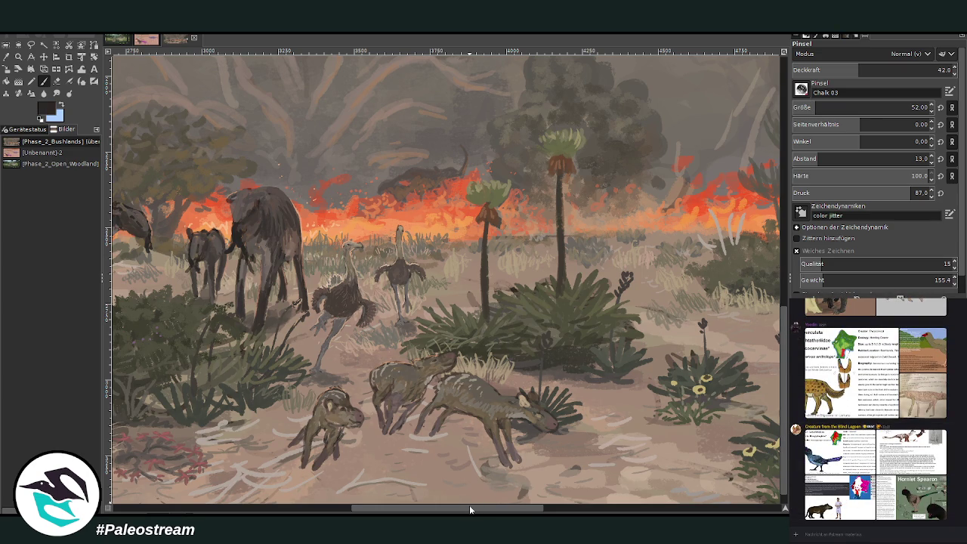
# Sample a shadow colour and paint a dark shadow under the small animal at size 57, opacity 53.9
pyautogui.scroll(-1, 446, 280)
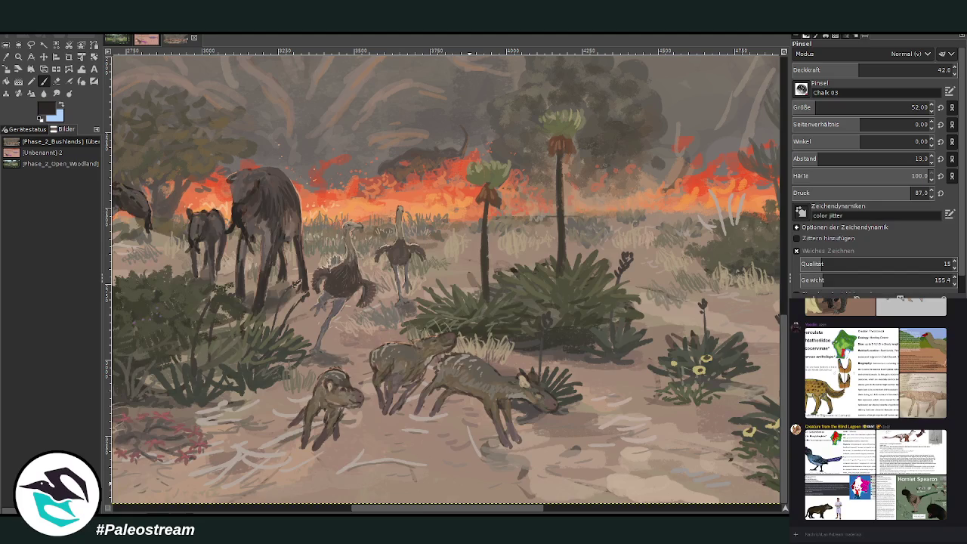
pyautogui.press('o')
pyautogui.click(279, 296)
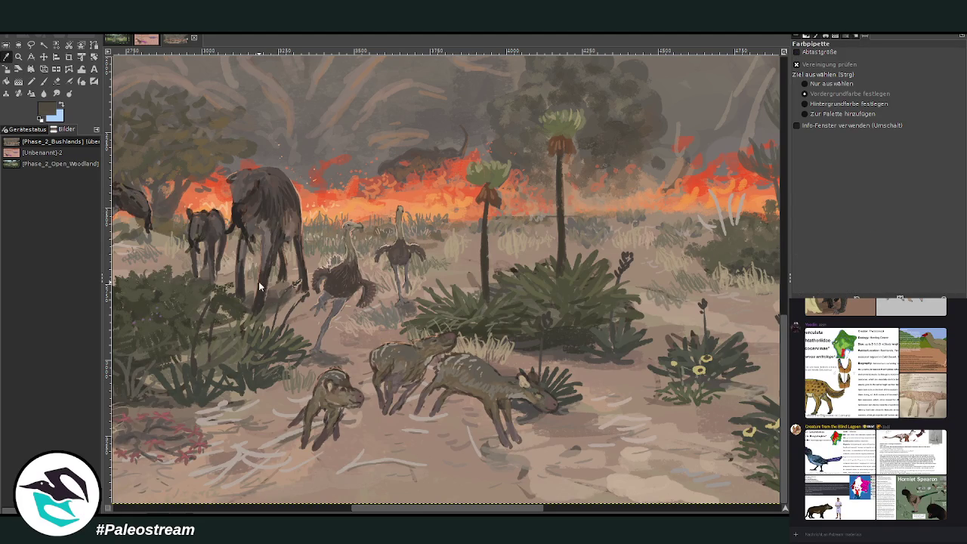
pyautogui.press('p')
pyautogui.moveTo(813, 107); pyautogui.dragTo(817, 107)
pyautogui.moveTo(896, 69); pyautogui.dragTo(878, 70)
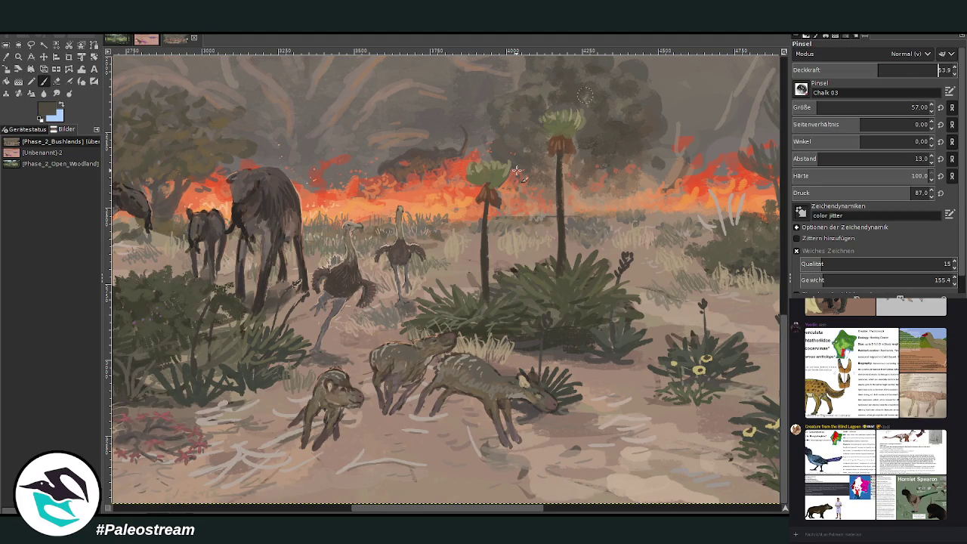
pyautogui.moveTo(318, 436)
pyautogui.mouseDown()
pyautogui.moveTo(321, 465)
pyautogui.moveTo(306, 477)
pyautogui.moveTo(310, 457)
pyautogui.moveTo(332, 474)
pyautogui.mouseUp()
# At size 99 and opacity 25.9, paint translucent ground shadows beneath all three animals
pyautogui.click(826, 108)
pyautogui.write('99')
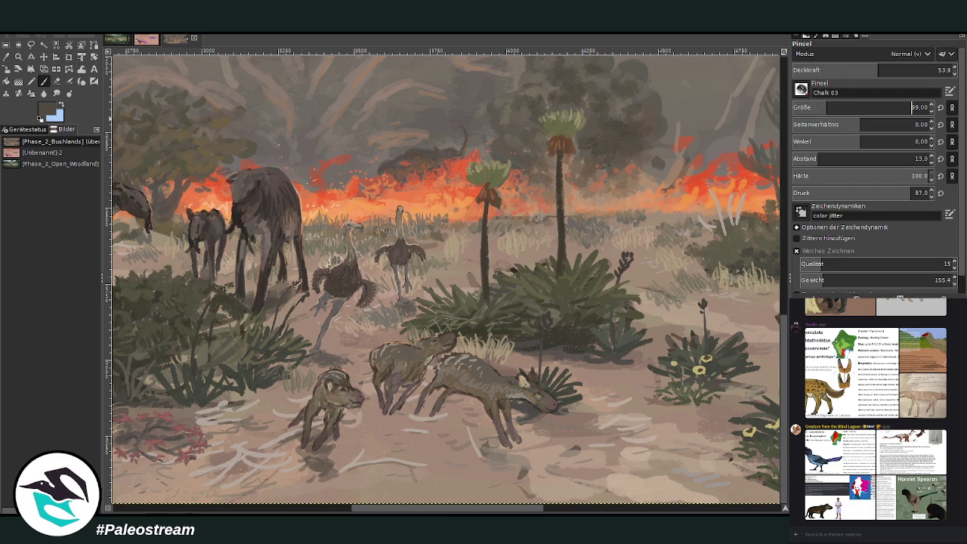
pyautogui.click(833, 71)
pyautogui.moveTo(476, 441)
pyautogui.mouseDown()
pyautogui.moveTo(435, 416)
pyautogui.moveTo(521, 457)
pyautogui.moveTo(448, 423)
pyautogui.moveTo(508, 449)
pyautogui.moveTo(442, 408)
pyautogui.moveTo(407, 448)
pyautogui.moveTo(380, 420)
pyautogui.moveTo(419, 457)
pyautogui.mouseUp()
pyautogui.moveTo(400, 421); pyautogui.dragTo(423, 472)
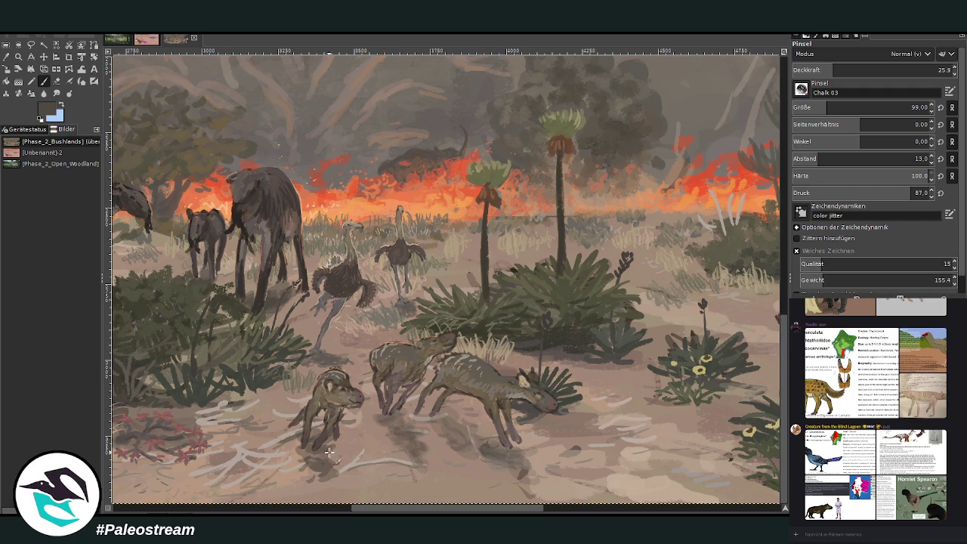
pyautogui.moveTo(320, 473)
pyautogui.mouseDown()
pyautogui.moveTo(304, 432)
pyautogui.moveTo(332, 474)
pyautogui.mouseUp()
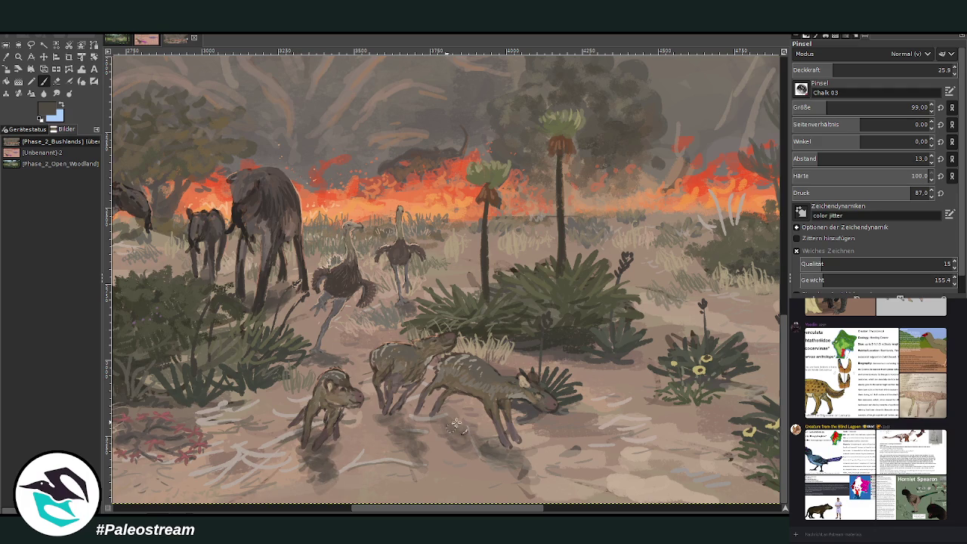
pyautogui.moveTo(487, 444); pyautogui.dragTo(541, 488)
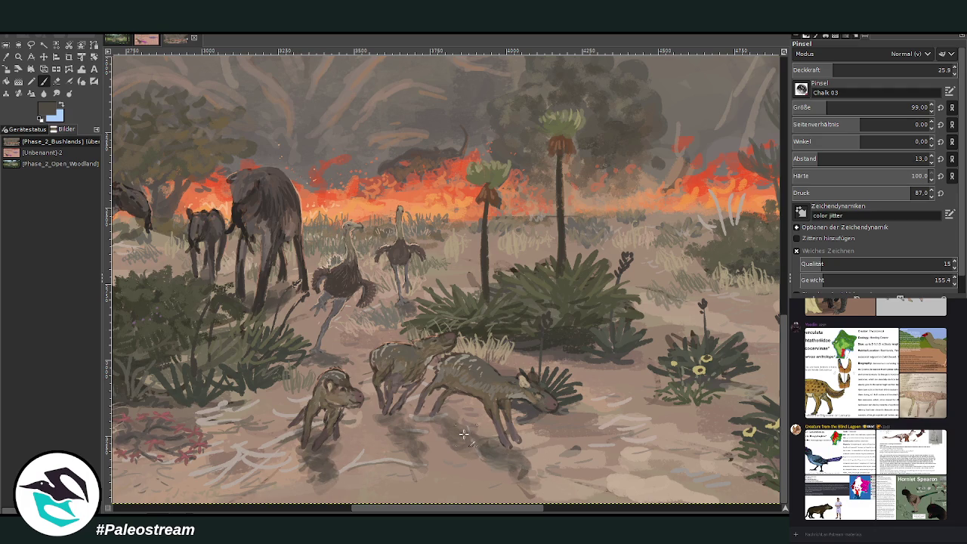
# Zoom in on the centre of the painting
pyautogui.scroll(-5, 452, 429)
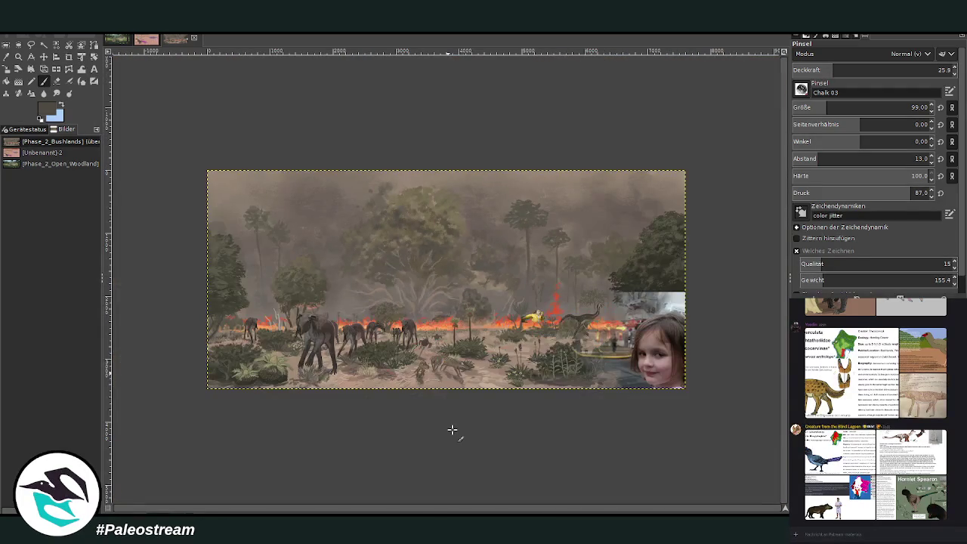
pyautogui.click(18, 57)
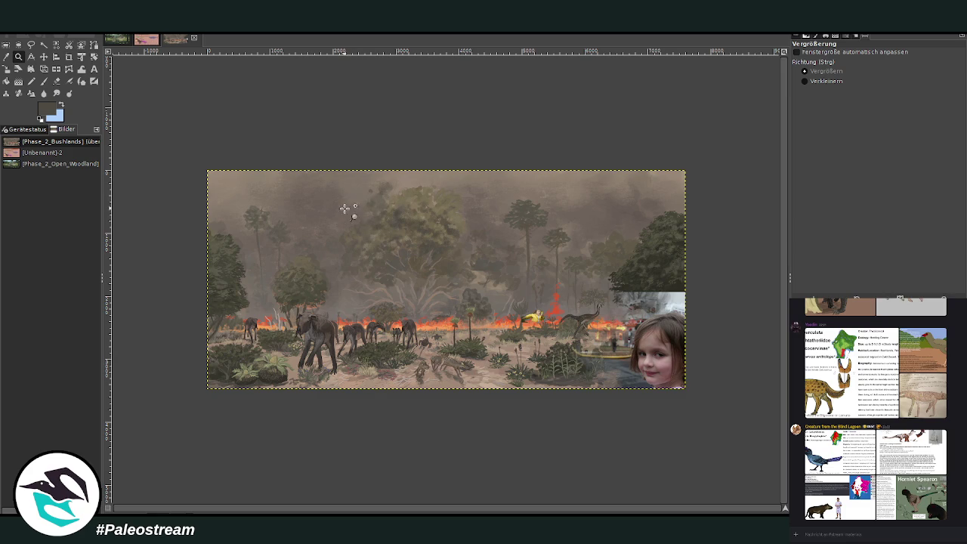
pyautogui.moveTo(349, 172); pyautogui.dragTo(609, 393)
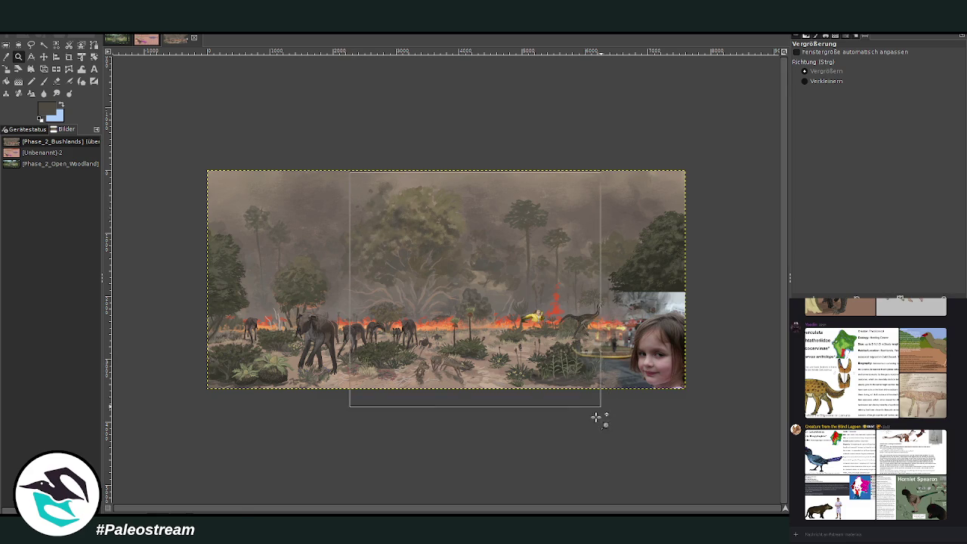
# Zoom to the fire line, palms and animals, then preview the termite-mound and bear drawing in the chat
pyautogui.moveTo(209, 197); pyautogui.dragTo(584, 462)
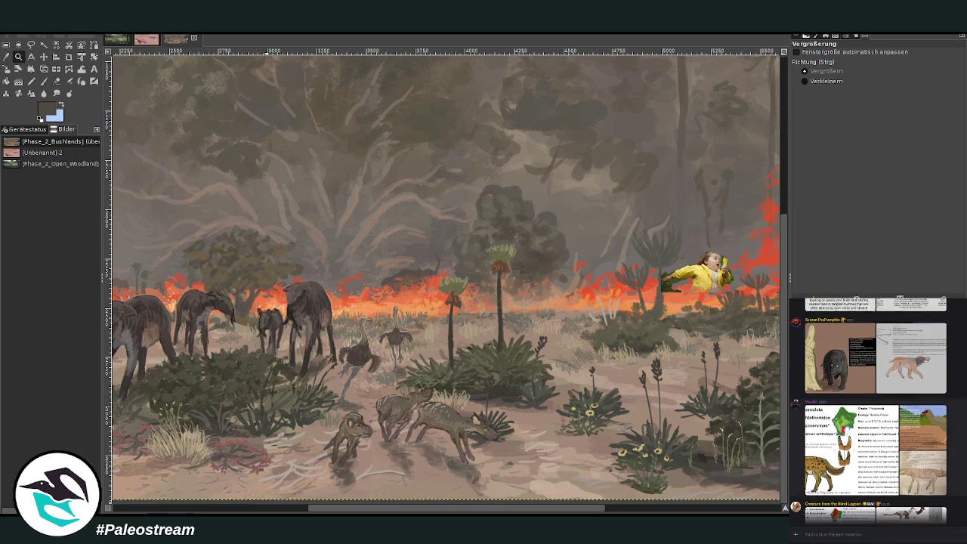
pyautogui.click(853, 462)
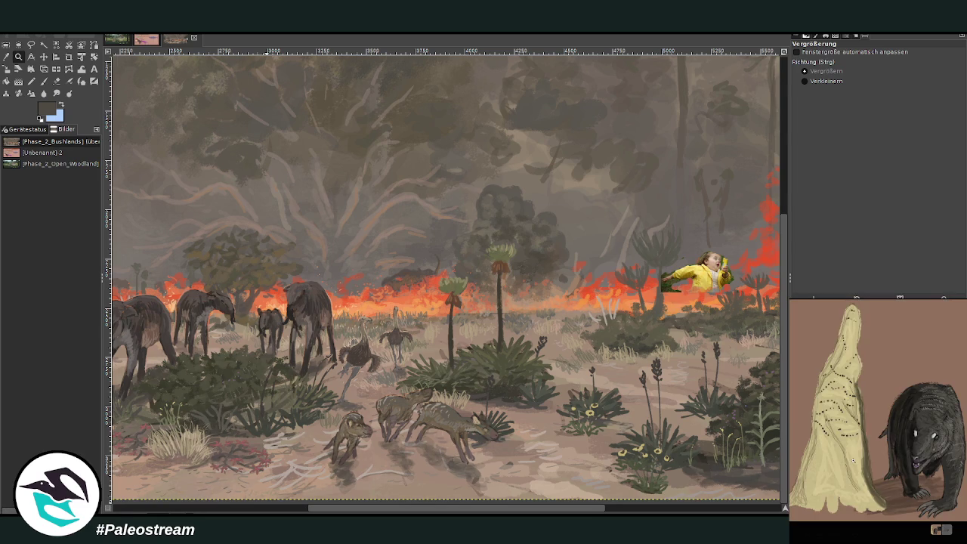
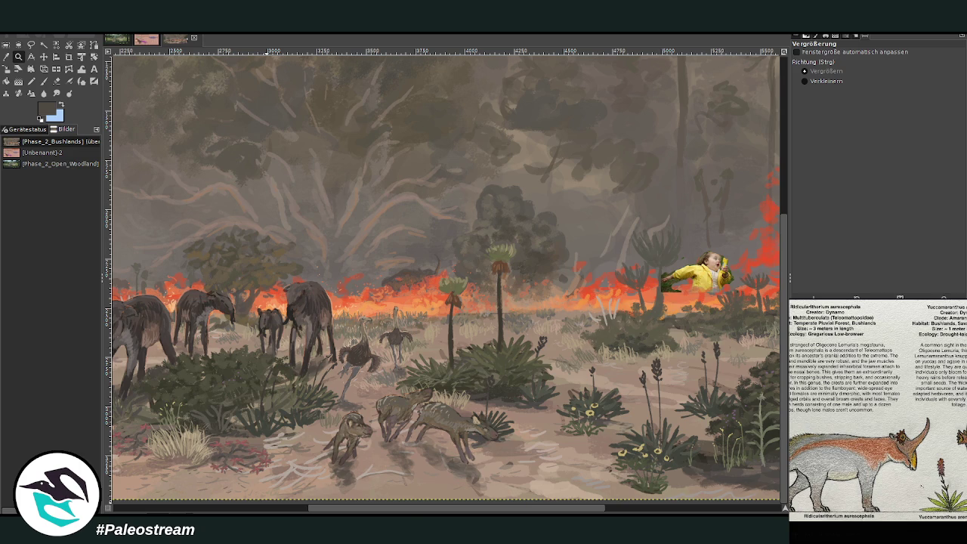
# Bring up the shared references and paste the three-species sheet over the wildfire painting
pyautogui.click(932, 534)
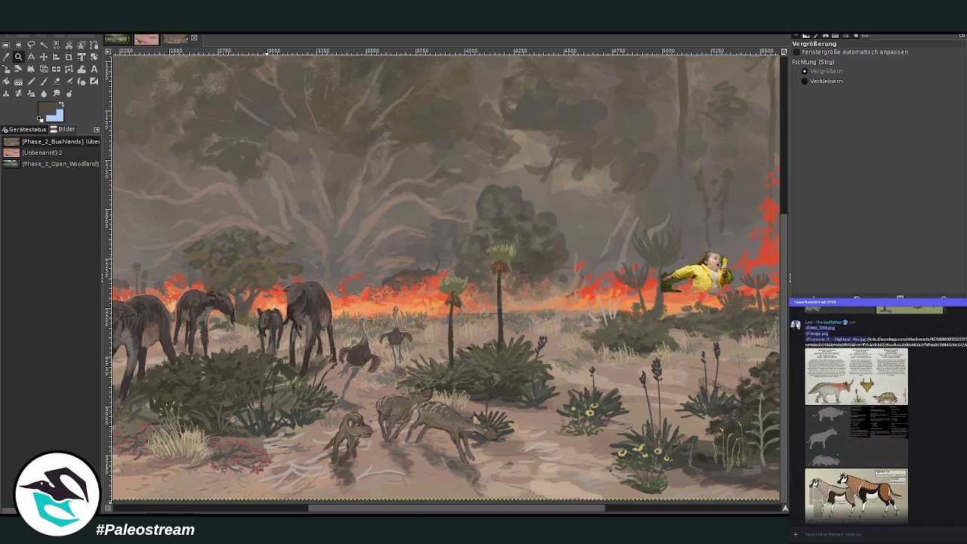
pyautogui.press('o')
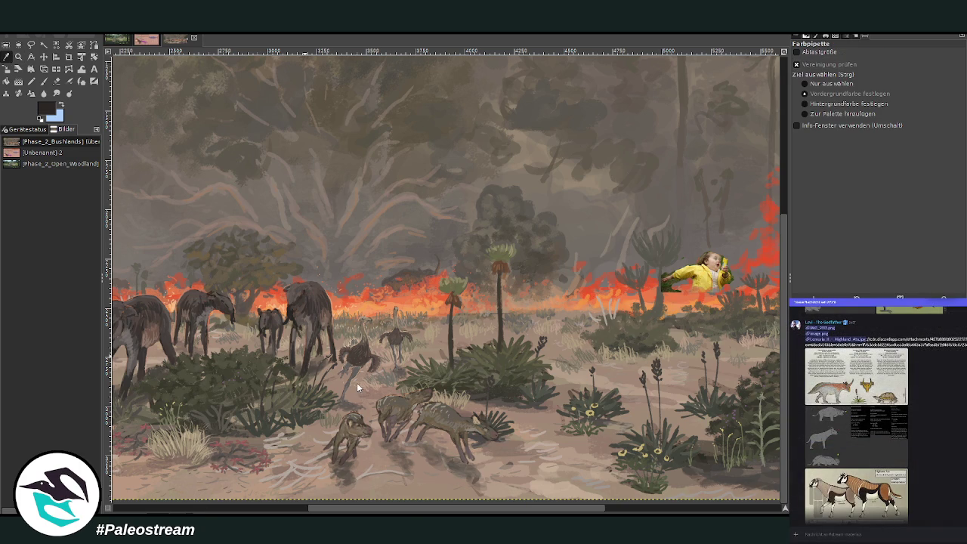
pyautogui.hotkey('ctrl', 'v')
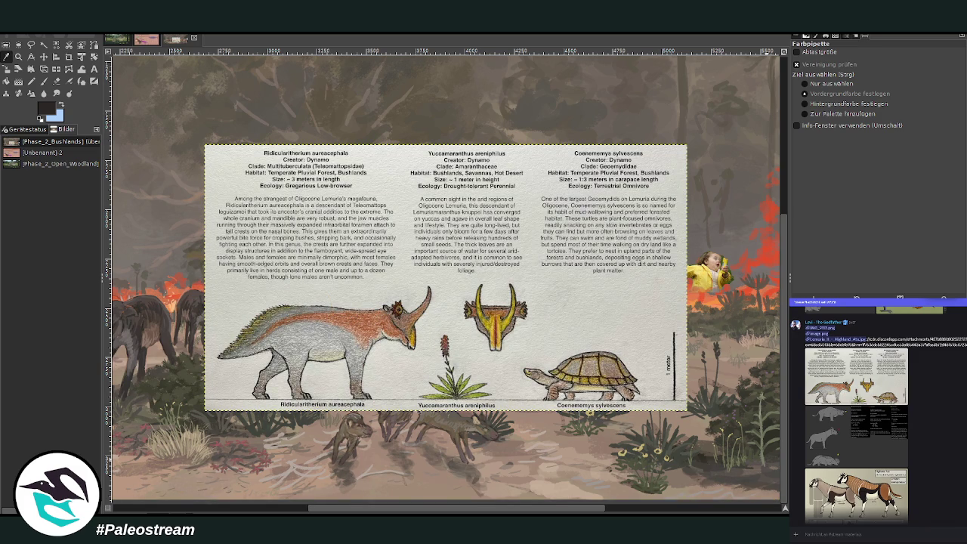
pyautogui.click(681, 506)
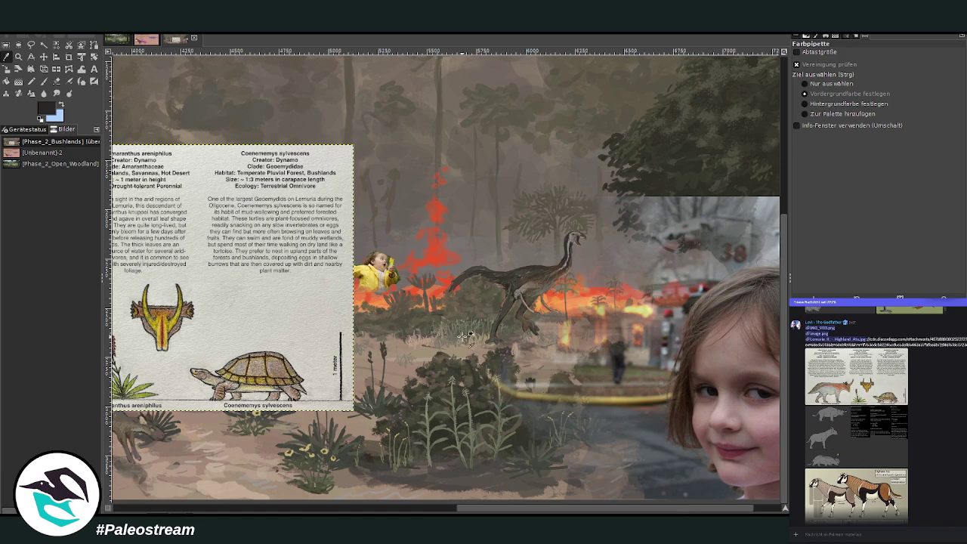
# Drag the pasted sheet into place and zoom to the Ridicularitherium and Yuccamaranthus drawings
pyautogui.click(44, 57)
pyautogui.moveTo(290, 317)
pyautogui.mouseDown()
pyautogui.moveTo(498, 366)
pyautogui.moveTo(369, 347)
pyautogui.mouseUp()
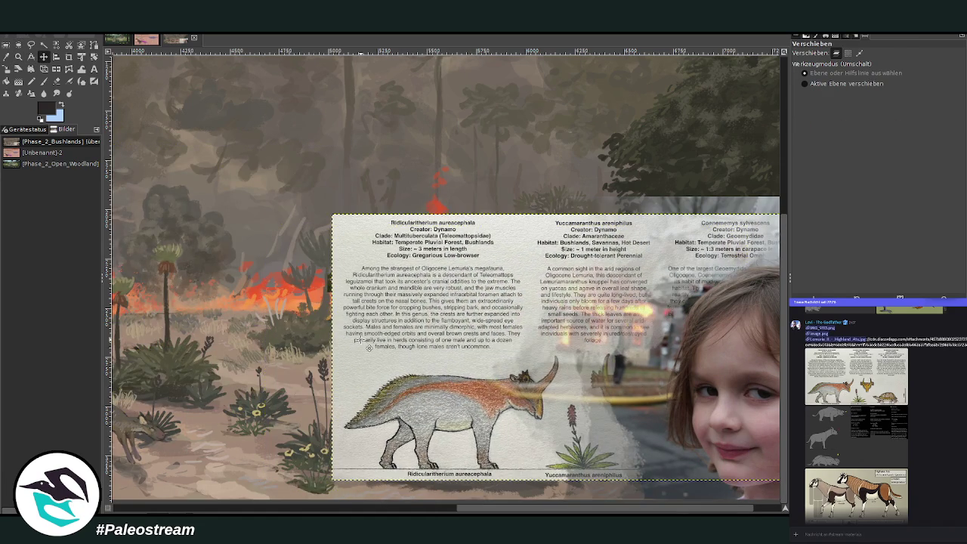
pyautogui.moveTo(369, 347); pyautogui.dragTo(229, 324)
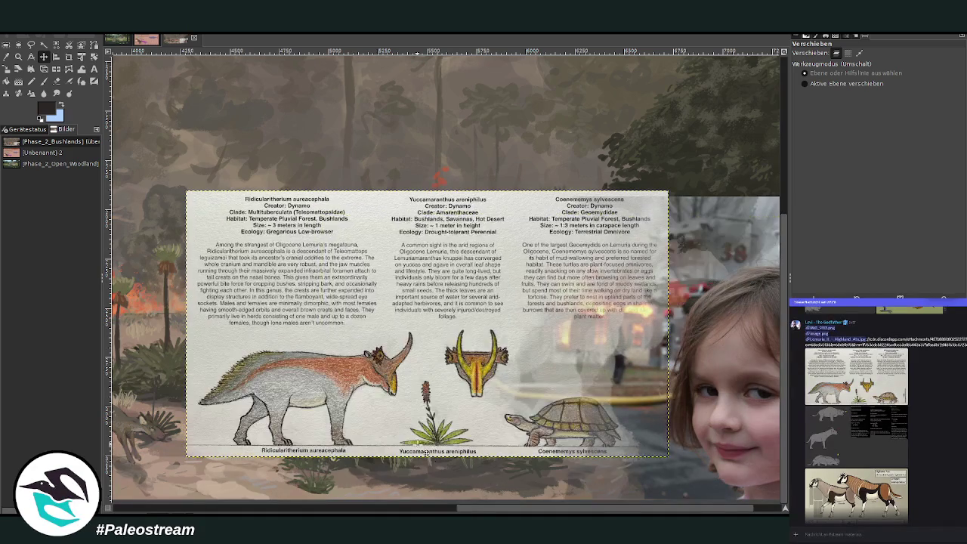
pyautogui.moveTo(474, 512); pyautogui.dragTo(387, 509)
pyautogui.moveTo(561, 402); pyautogui.dragTo(418, 338)
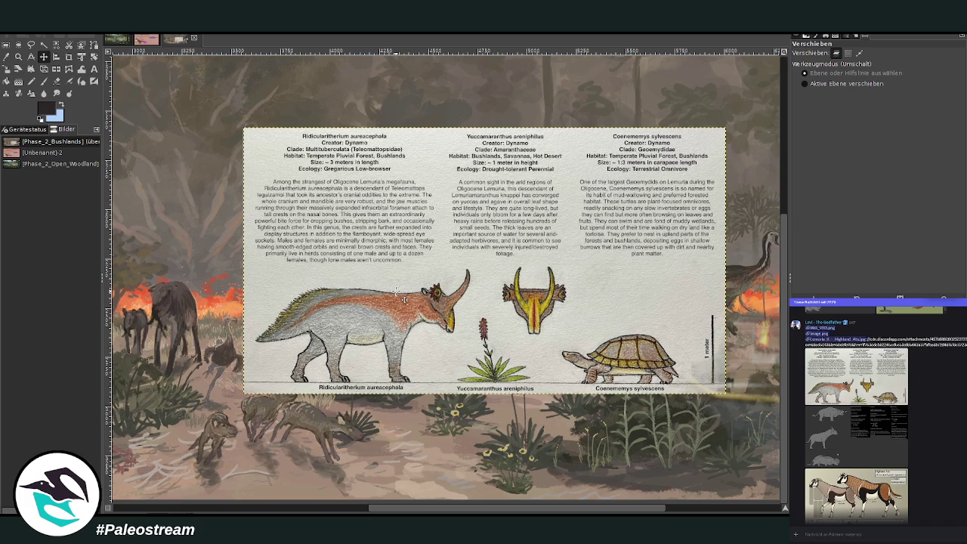
pyautogui.press('z')
pyautogui.moveTo(239, 206); pyautogui.dragTo(624, 411)
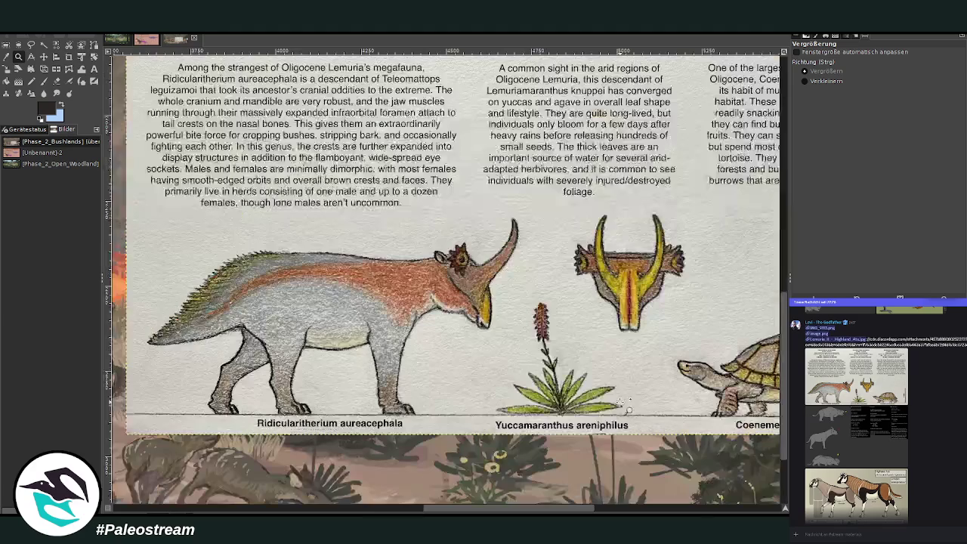
# Rectangle-select the Ridicularitherium drawing and paste it onto the Unbenannt-2 size chart
pyautogui.click(6, 47)
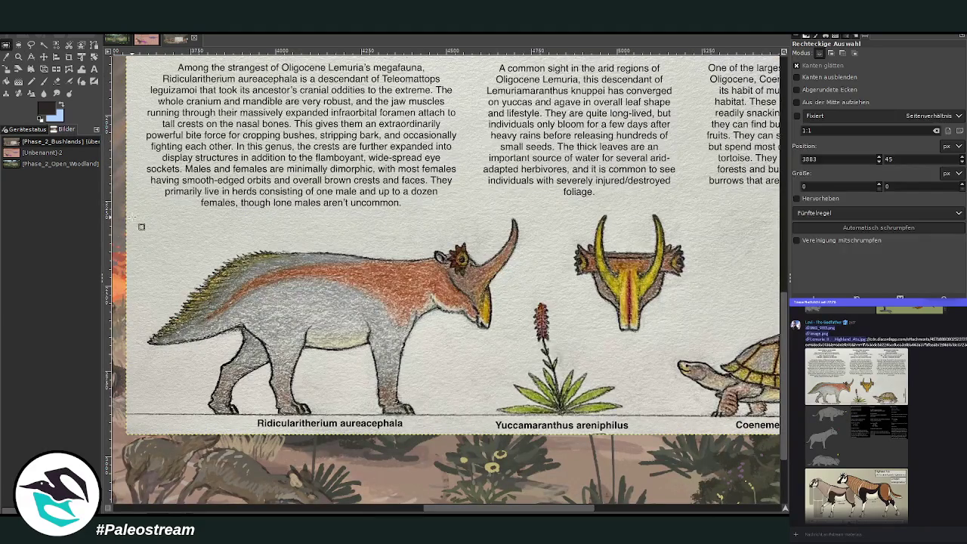
pyautogui.moveTo(193, 261); pyautogui.dragTo(502, 397)
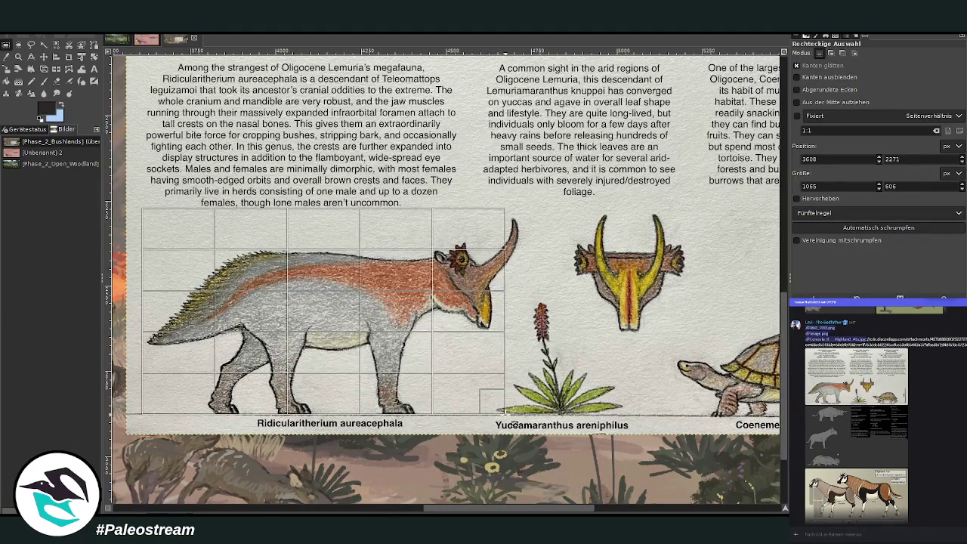
pyautogui.click(436, 370)
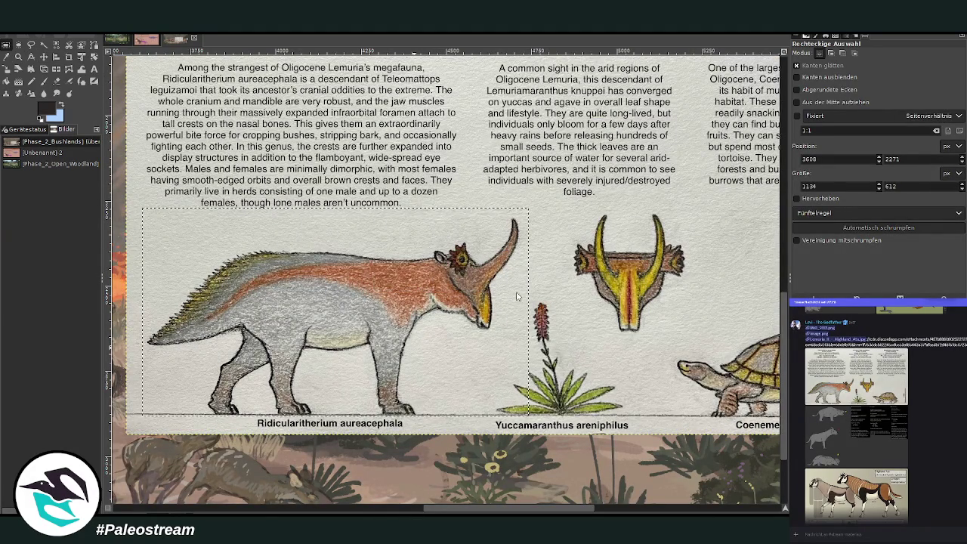
pyautogui.click(44, 152)
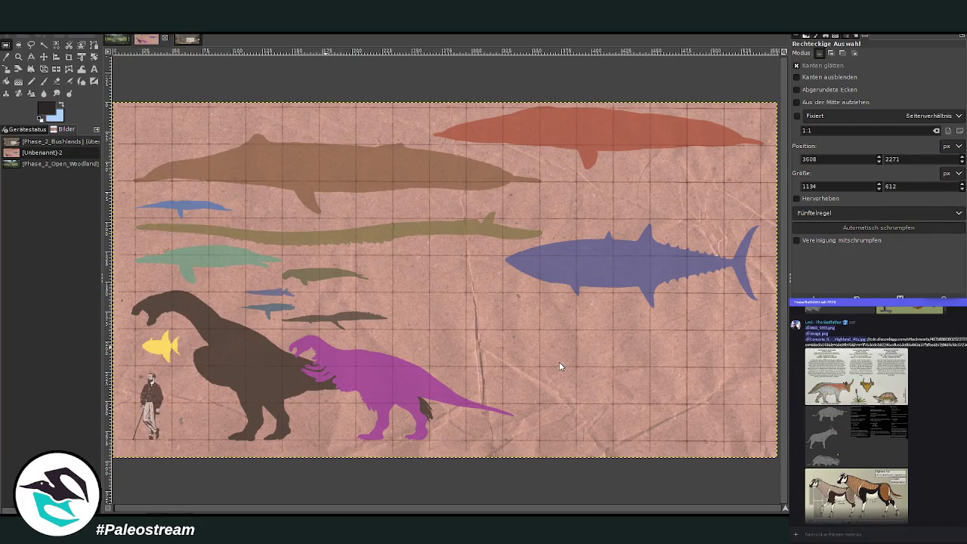
pyautogui.hotkey('ctrl', 'v')
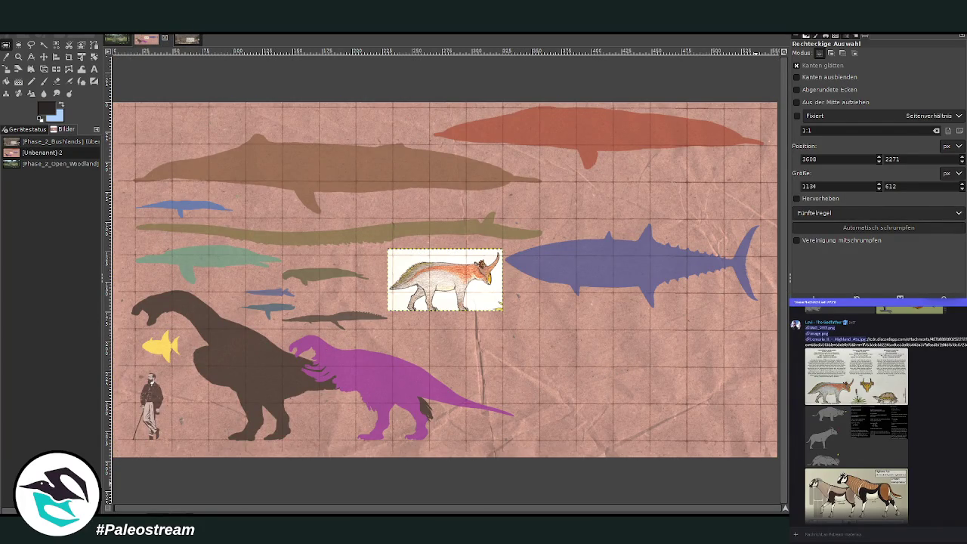
# Move the animal drawing over the dinosaur silhouettes and zoom in around it
pyautogui.click(43, 57)
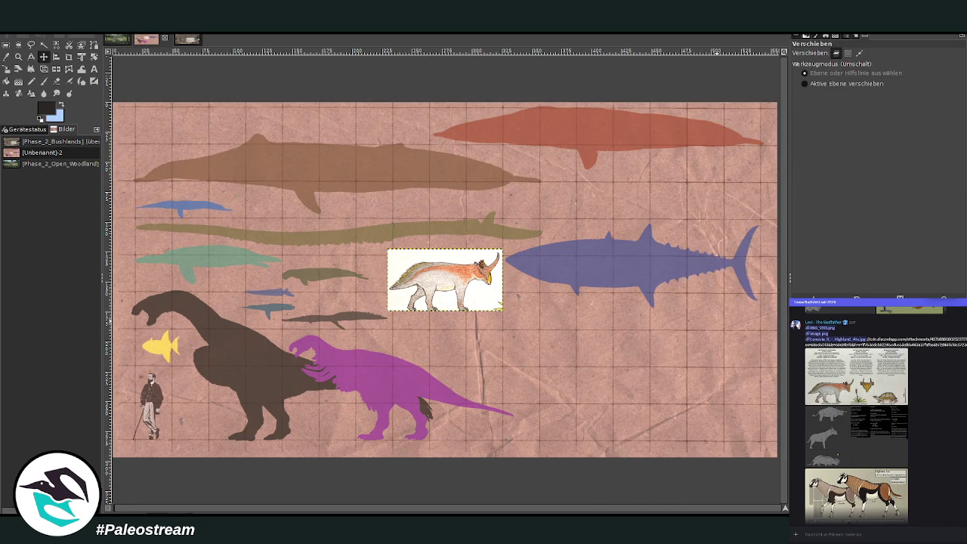
pyautogui.moveTo(444, 280); pyautogui.dragTo(295, 372)
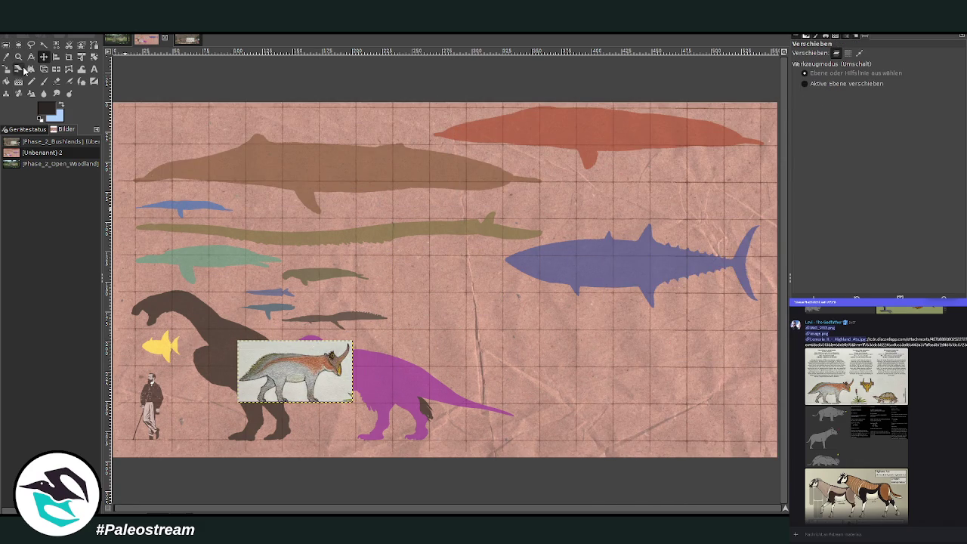
pyautogui.click(18, 57)
pyautogui.moveTo(185, 305); pyautogui.dragTo(403, 410)
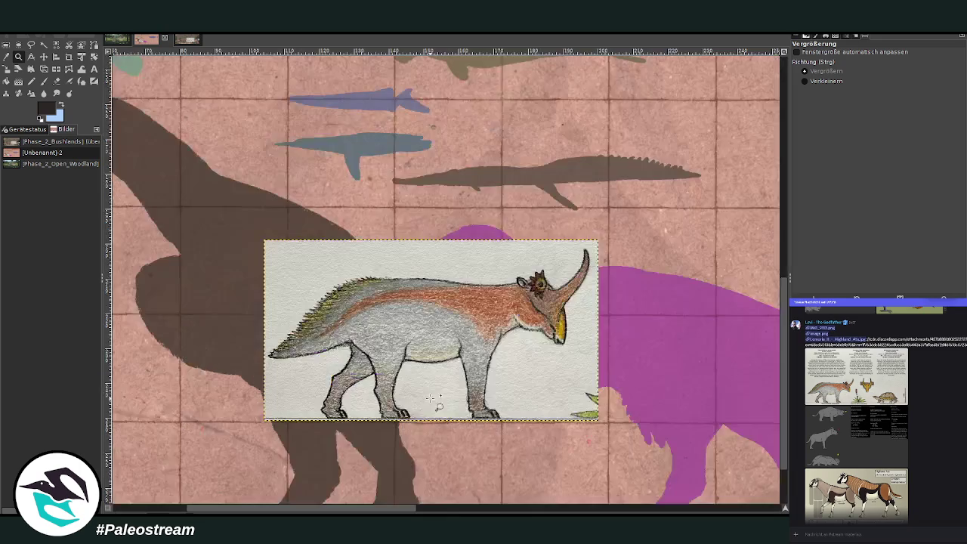
# Fuzzy-select the white paper with a raised threshold, delete it, and deselect
pyautogui.click(43, 45)
pyautogui.click(438, 262)
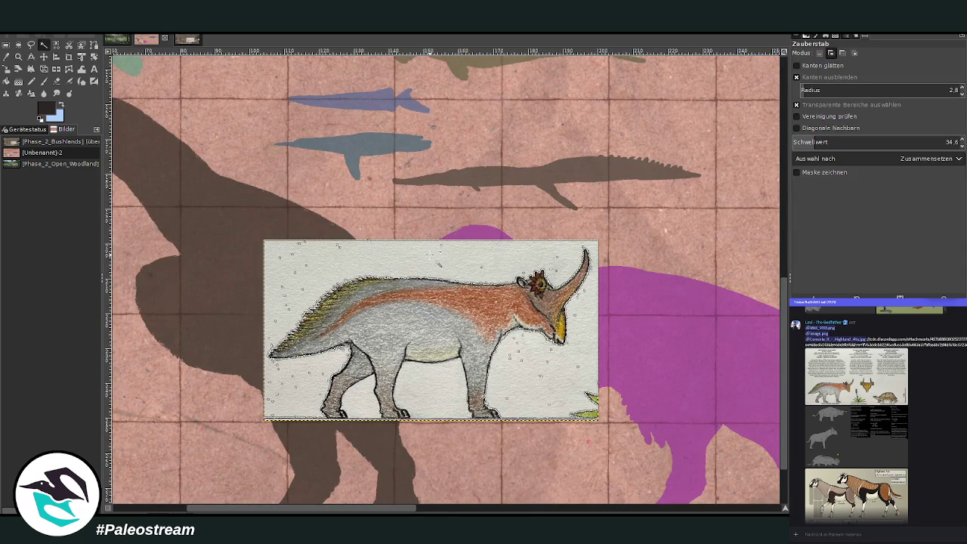
pyautogui.moveTo(437, 263); pyautogui.dragTo(424, 390)
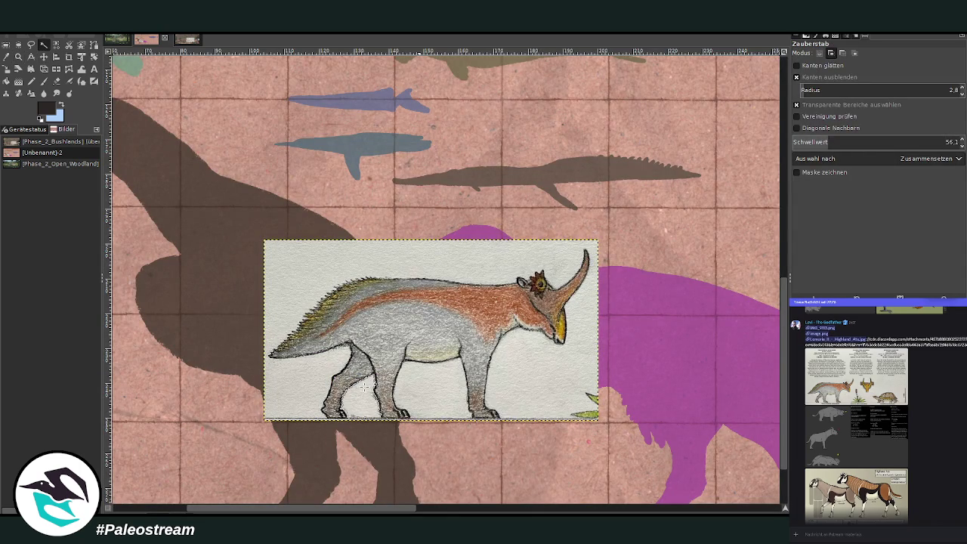
pyautogui.press('Delete')
pyautogui.press('r')
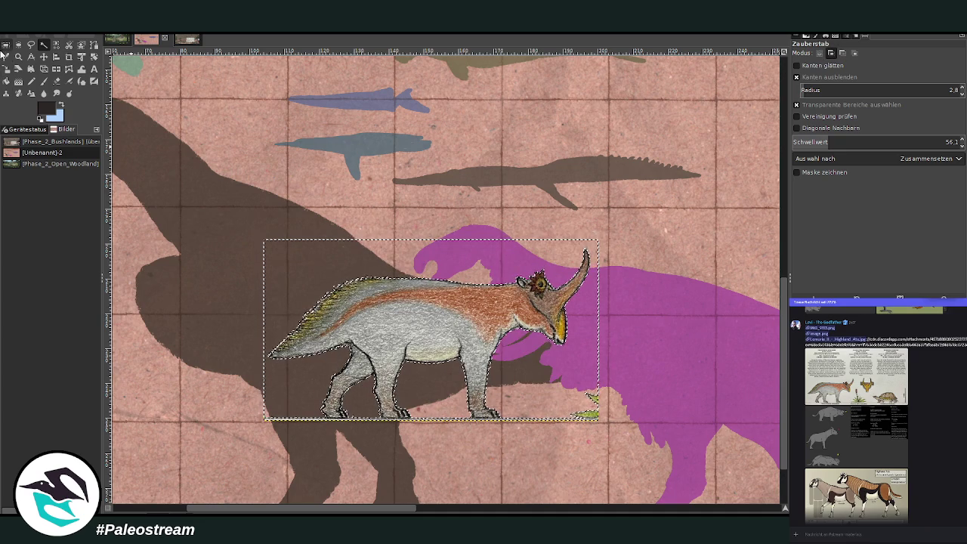
pyautogui.click(133, 86)
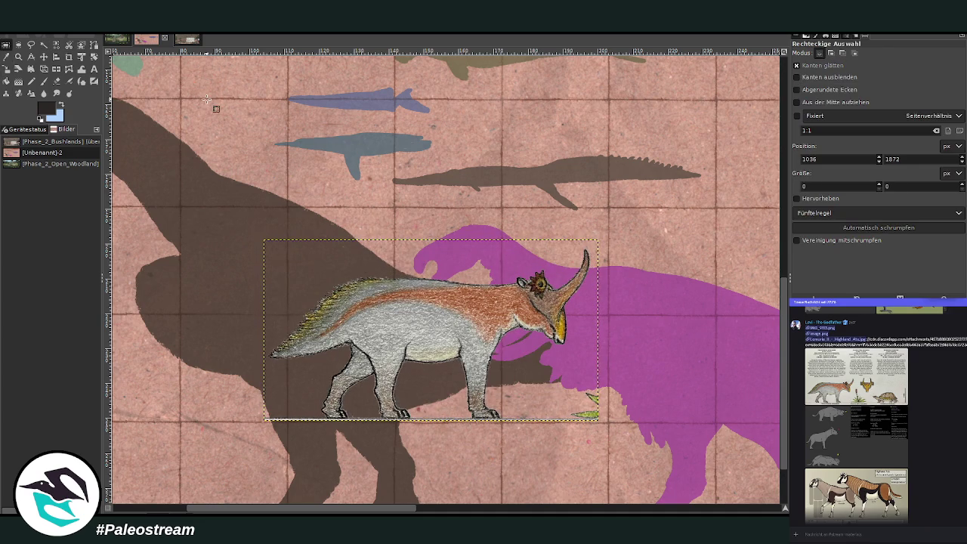
# Erase the green leaf fragments and leftover paper along the drawing's bottom edge
pyautogui.click(56, 81)
pyautogui.moveTo(542, 393); pyautogui.dragTo(590, 414)
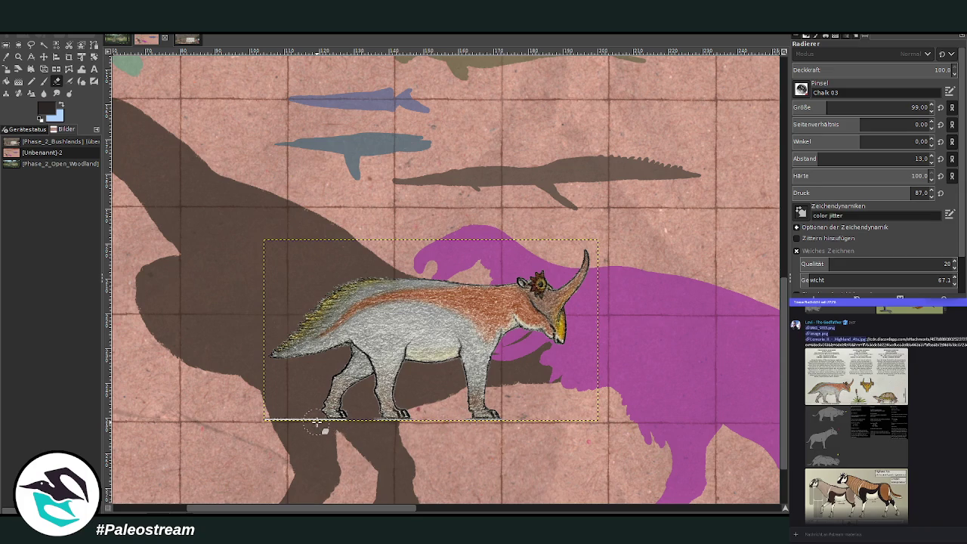
pyautogui.moveTo(316, 422); pyautogui.dragTo(261, 420)
pyautogui.moveTo(317, 432); pyautogui.dragTo(454, 432)
pyautogui.scroll(10, 494, 423)
pyautogui.moveTo(368, 508)
pyautogui.mouseDown()
pyautogui.moveTo(300, 509)
pyautogui.moveTo(343, 508)
pyautogui.mouseUp()
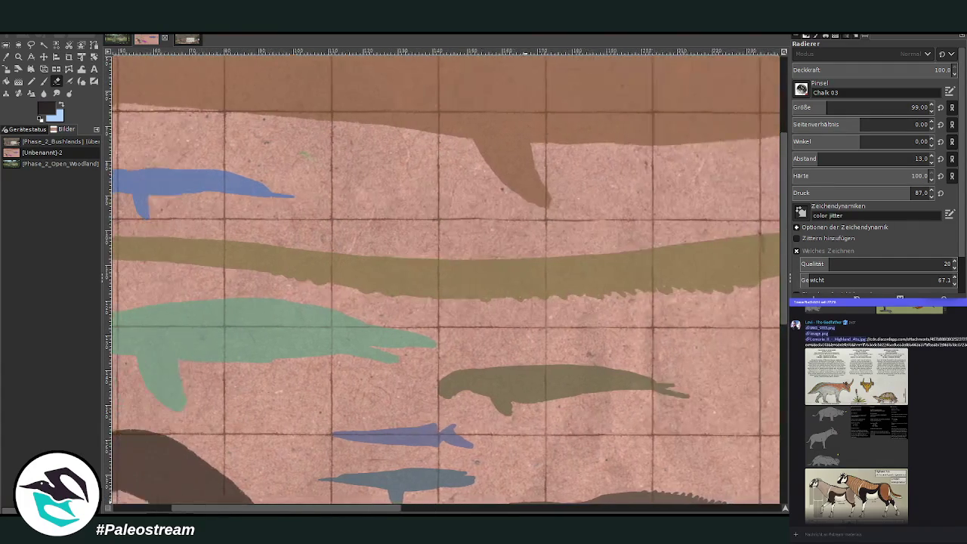
pyautogui.scroll(-6, 529, 336)
pyautogui.scroll(-3, 523, 332)
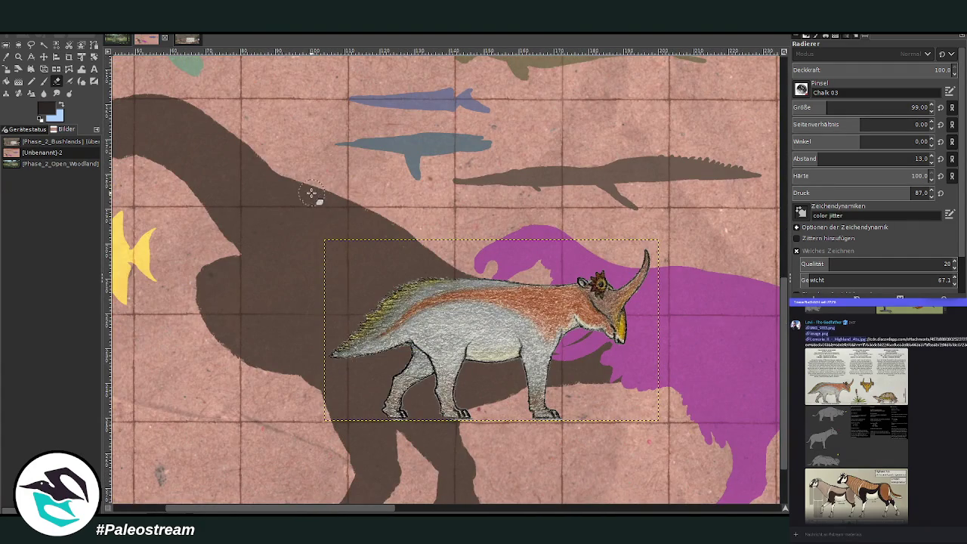
# Flip the creature horizontally to face left and start making it solid black with Curves
pyautogui.click(60, 70)
pyautogui.click(433, 295)
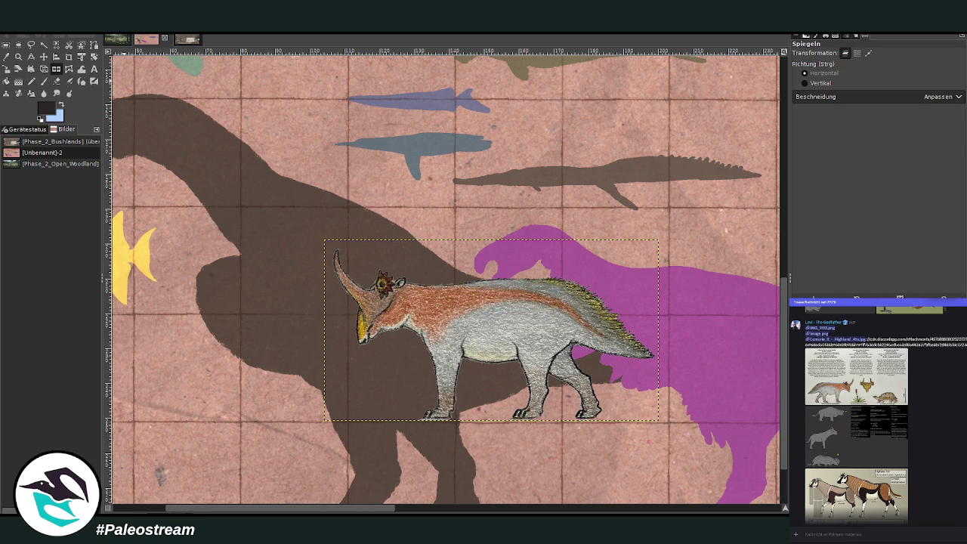
pyautogui.hotkey('ctrl', 'm')
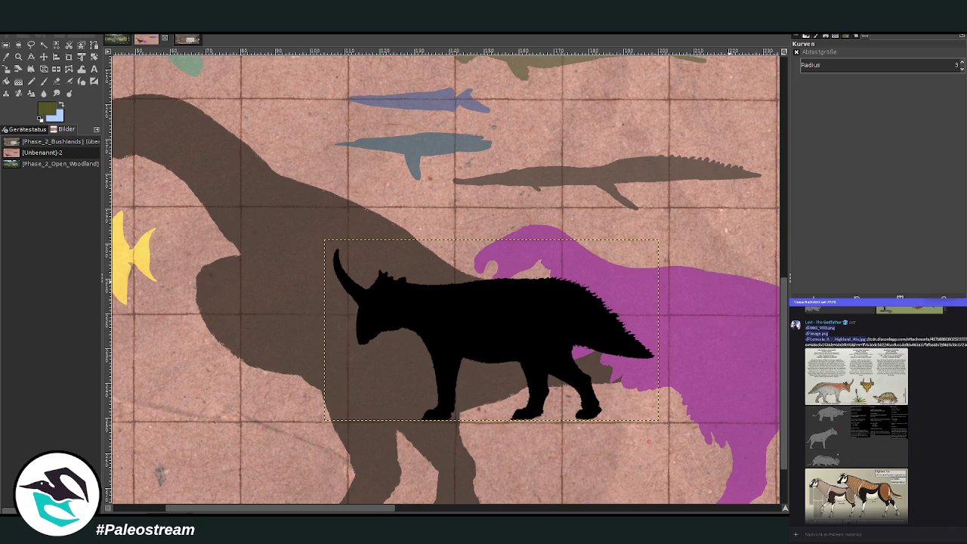
# Bucket-fill the black Ridicularitherium shape with the olive foreground colour
pyautogui.click(6, 80)
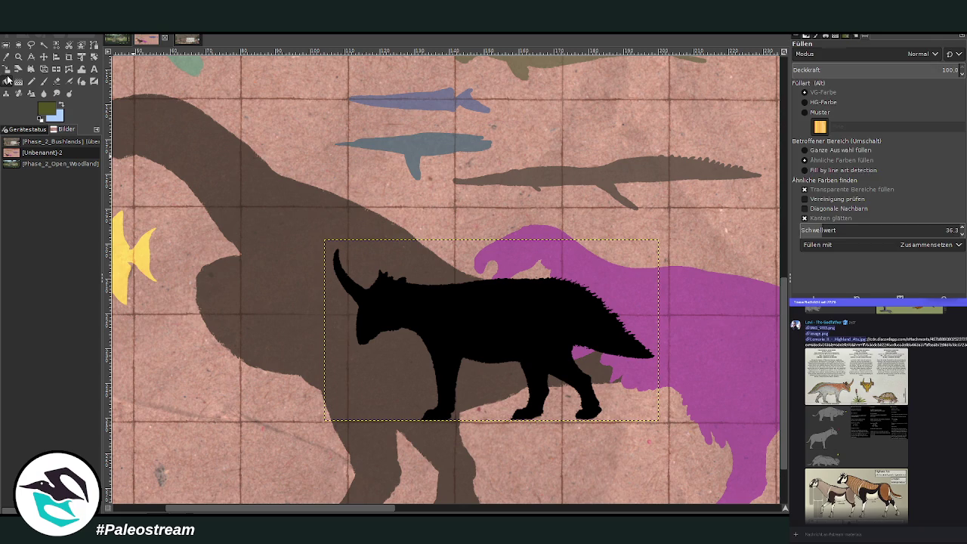
pyautogui.click(453, 306)
pyautogui.scroll(-2, 566, 312)
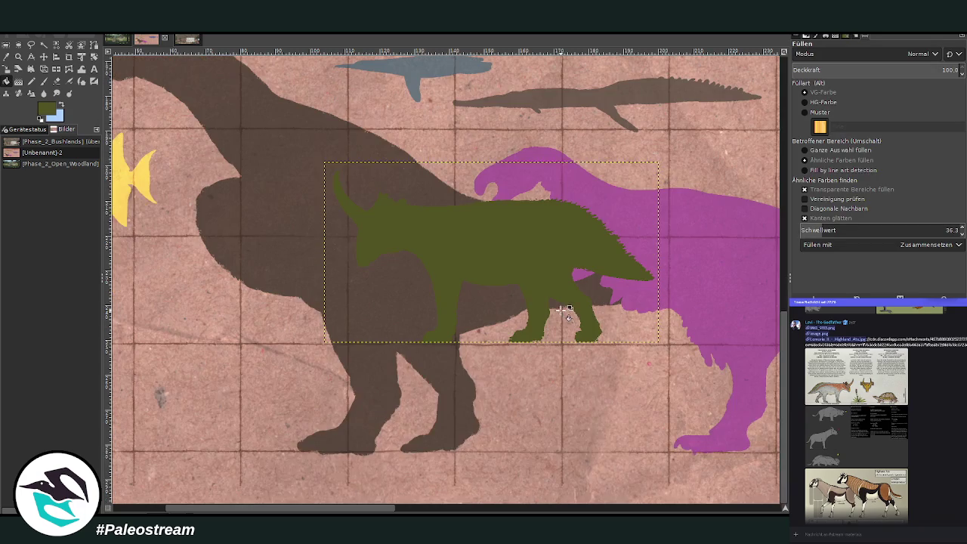
pyautogui.click(44, 56)
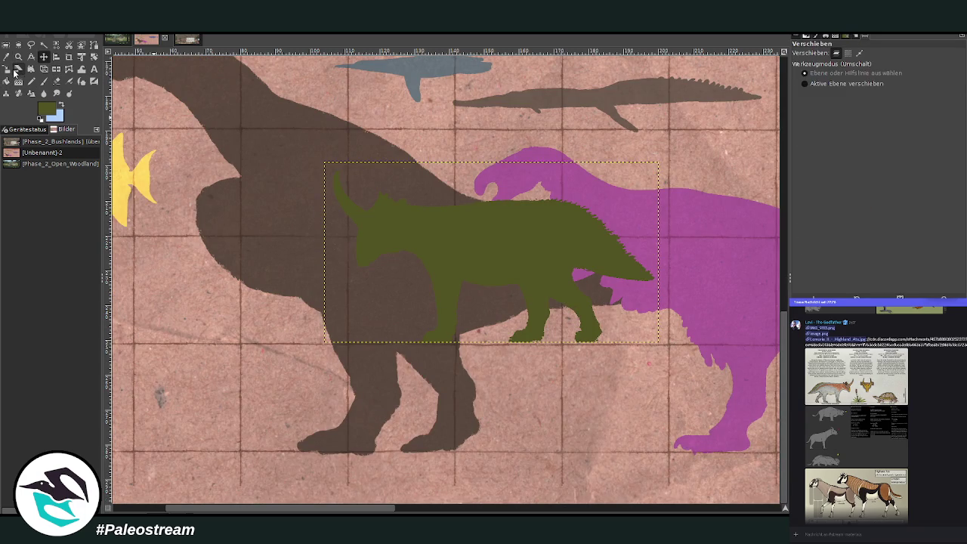
# Scale the olive silhouette down and move it left beside the standing man figure
pyautogui.click(18, 69)
pyautogui.click(328, 248)
pyautogui.moveTo(443, 233)
pyautogui.mouseDown()
pyautogui.moveTo(455, 229)
pyautogui.moveTo(495, 359)
pyautogui.mouseUp()
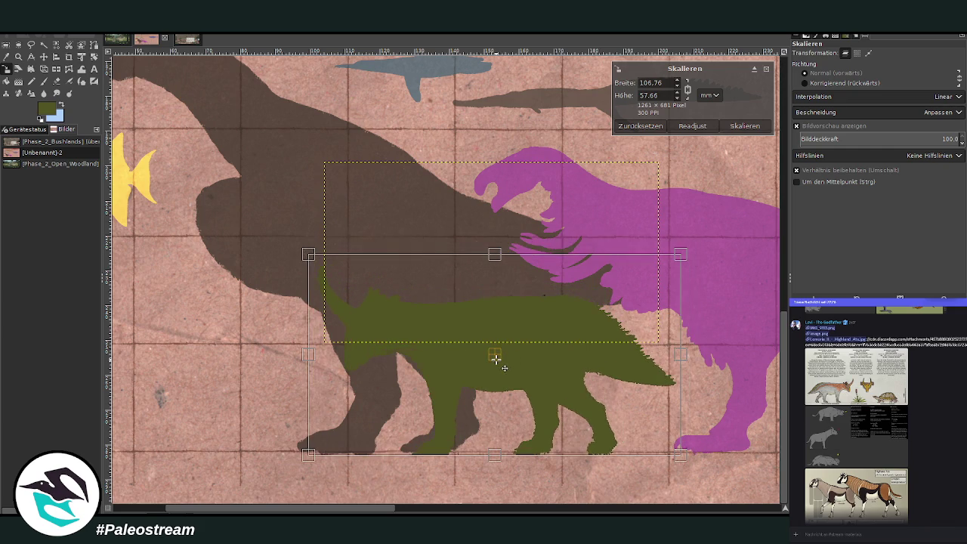
pyautogui.moveTo(388, 284)
pyautogui.mouseDown()
pyautogui.moveTo(414, 285)
pyautogui.moveTo(370, 296)
pyautogui.mouseUp()
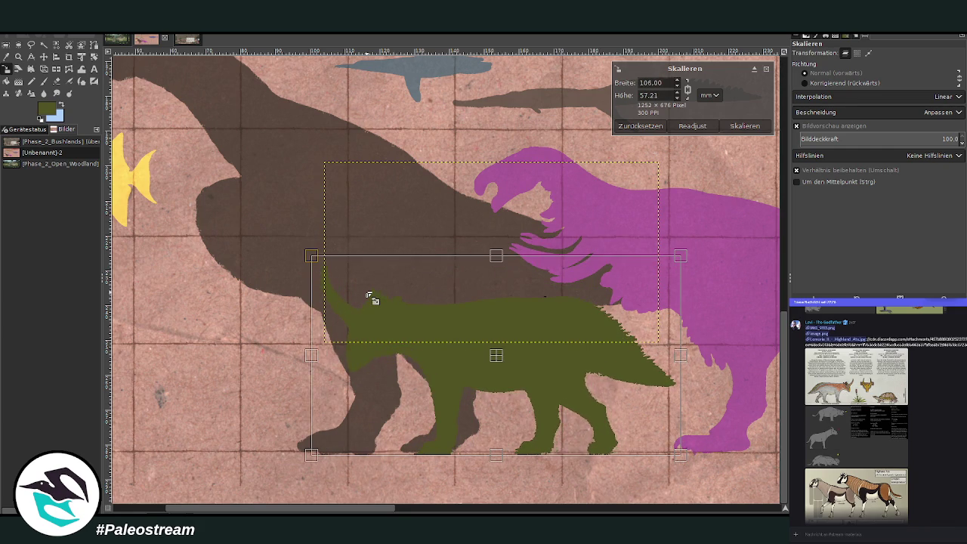
pyautogui.moveTo(495, 358)
pyautogui.mouseDown()
pyautogui.moveTo(306, 358)
pyautogui.moveTo(291, 345)
pyautogui.mouseUp()
pyautogui.moveTo(476, 444)
pyautogui.mouseDown()
pyautogui.moveTo(465, 443)
pyautogui.moveTo(478, 450)
pyautogui.mouseUp()
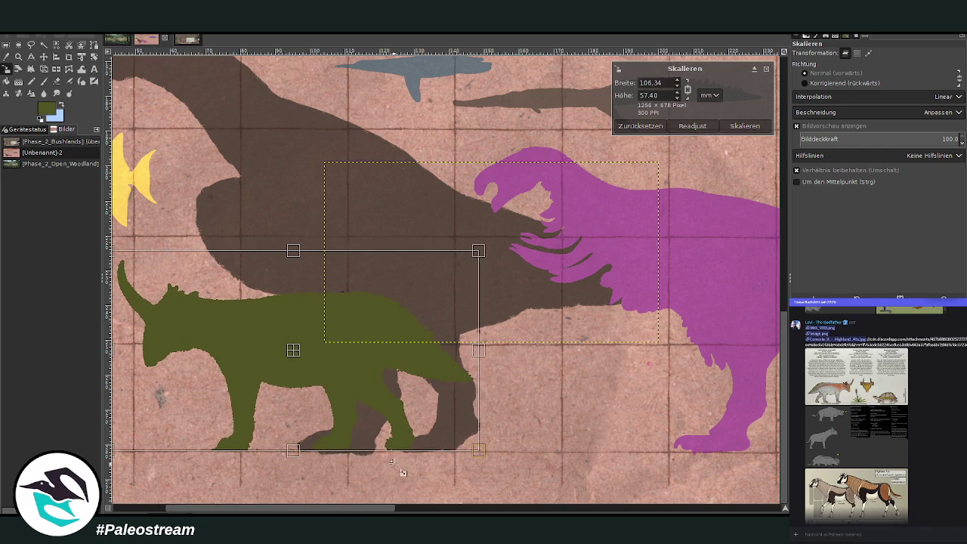
pyautogui.hscroll(-3, 478, 450)
pyautogui.hscroll(-3, 479, 450)
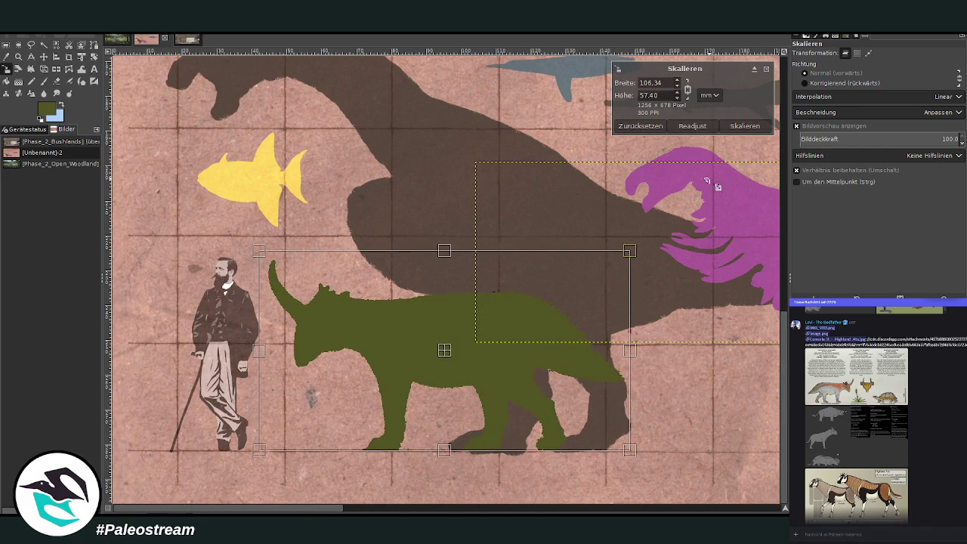
pyautogui.click(742, 126)
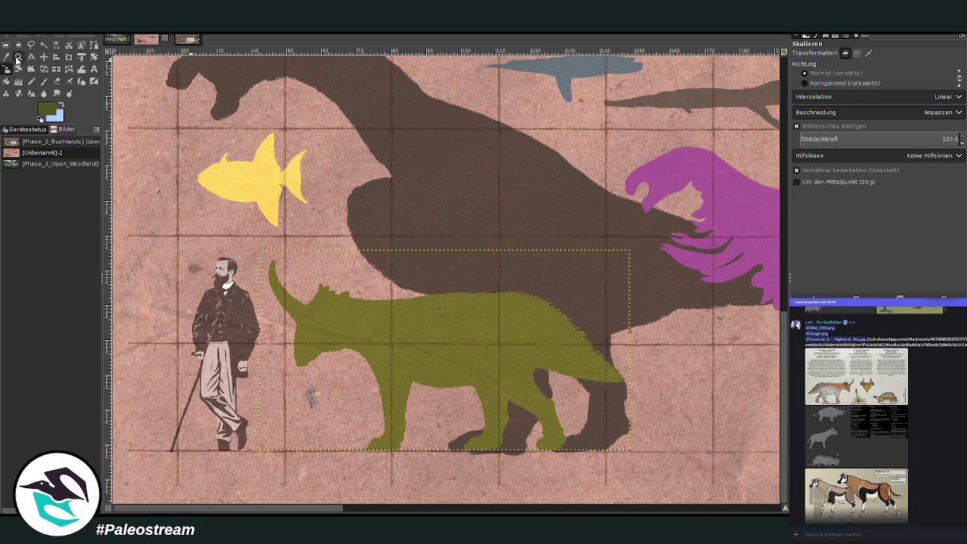
# Zoom out to see more of the size chart
pyautogui.click(18, 57)
pyautogui.click(810, 82)
pyautogui.click(353, 204)
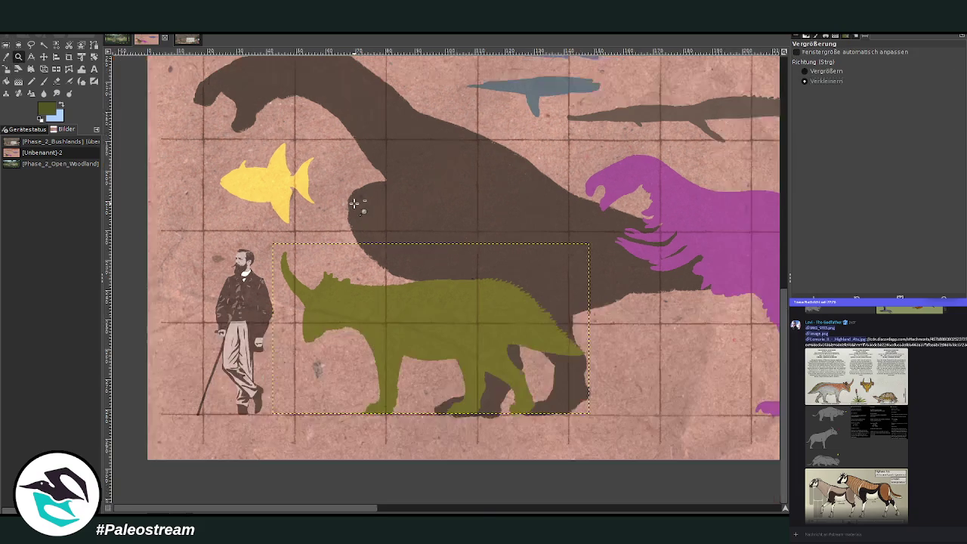
pyautogui.click(354, 204)
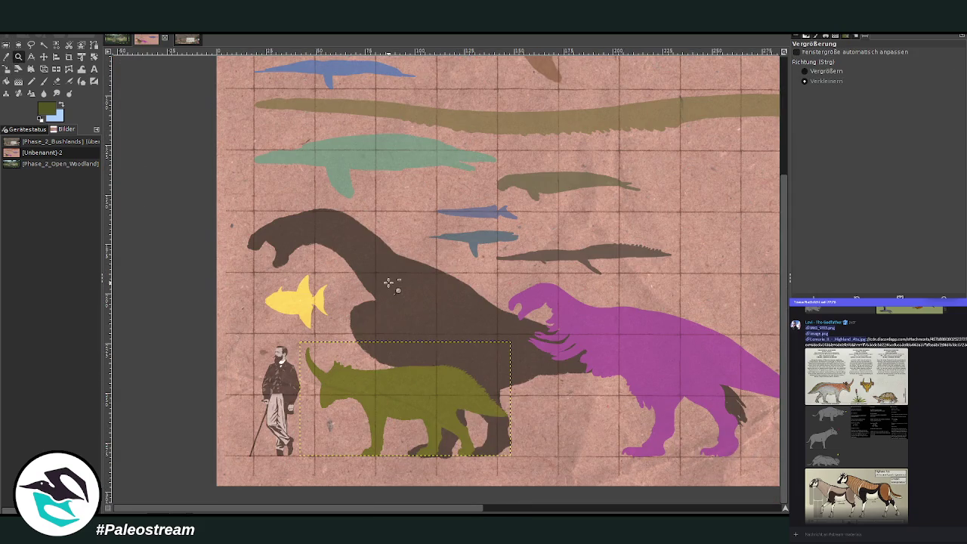
pyautogui.moveTo(412, 512); pyautogui.dragTo(446, 513)
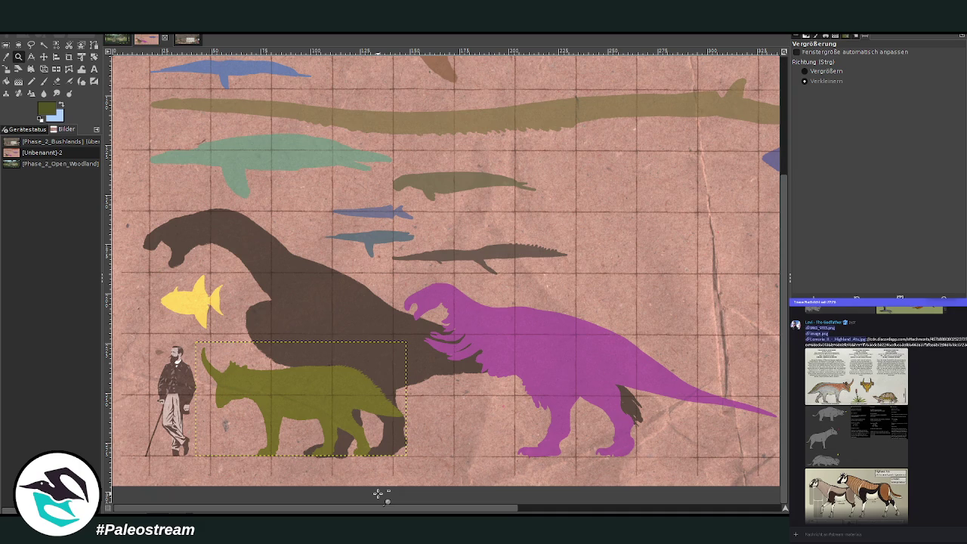
# Shrink the green silhouette further so it stands shorter beside the man
pyautogui.click(6, 59)
pyautogui.click(6, 68)
pyautogui.click(287, 362)
pyautogui.moveTo(377, 381); pyautogui.dragTo(325, 385)
pyautogui.press('Return')
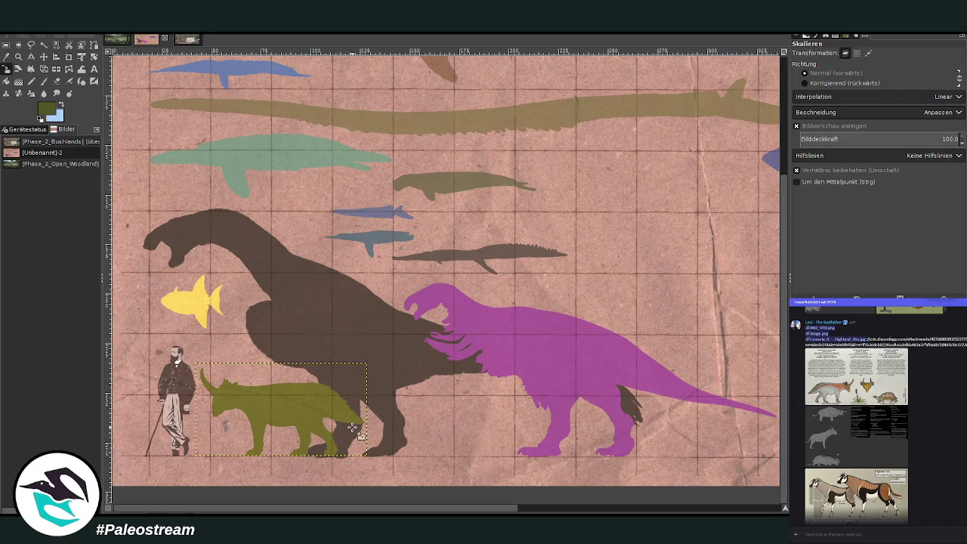
pyautogui.moveTo(351, 506)
pyautogui.mouseDown()
pyautogui.moveTo(273, 504)
pyautogui.moveTo(461, 506)
pyautogui.mouseUp()
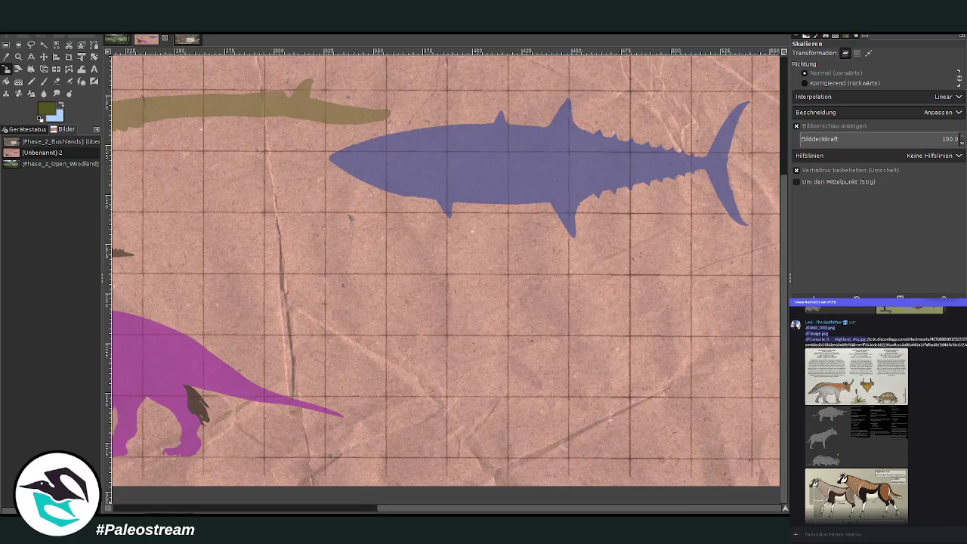
# Zoom out over the whole lineup, zoom in on the lower-left animals, then return to the bushland image
pyautogui.press('-')
pyautogui.press('-')
pyautogui.press('-')
pyautogui.click(18, 56)
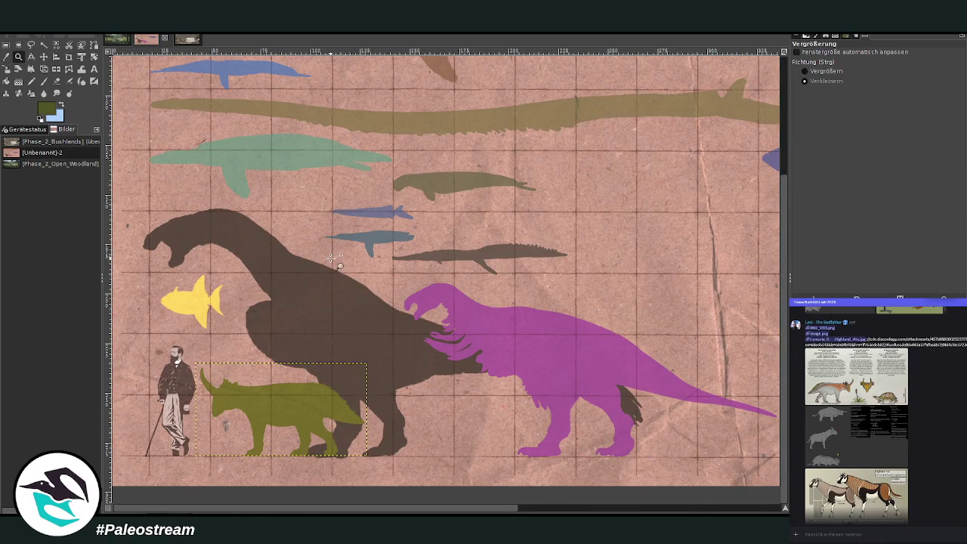
pyautogui.scroll(3, 331, 259)
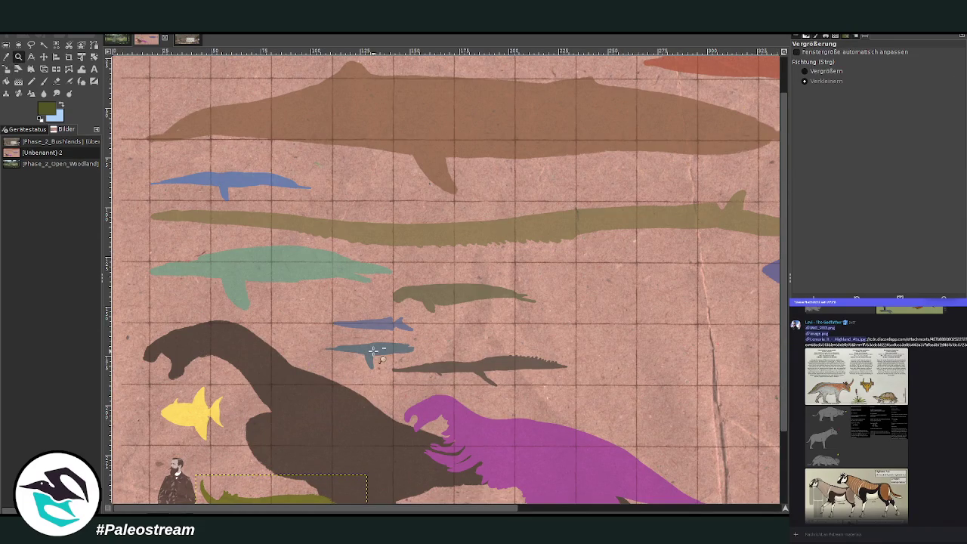
pyautogui.click(347, 348)
pyautogui.click(347, 348)
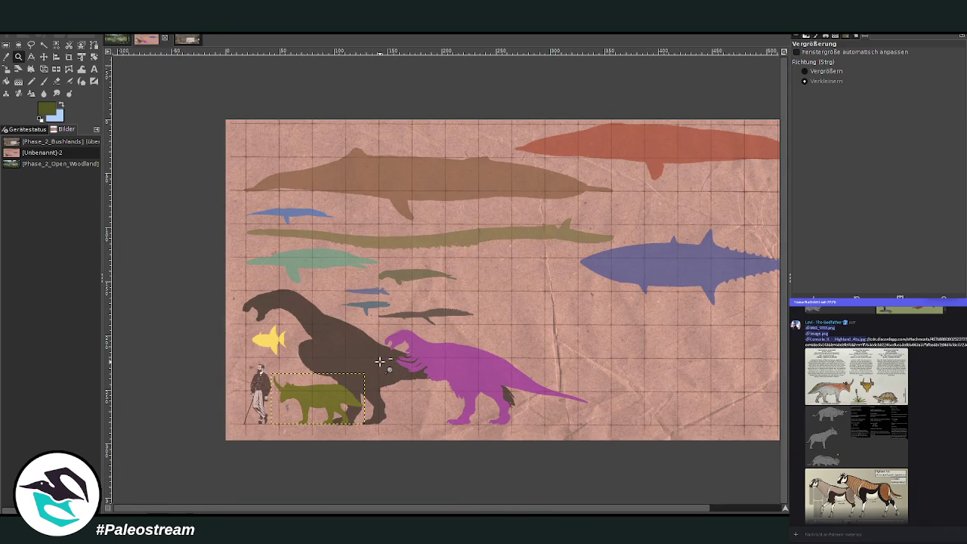
pyautogui.click(805, 71)
pyautogui.moveTo(195, 258); pyautogui.dragTo(609, 428)
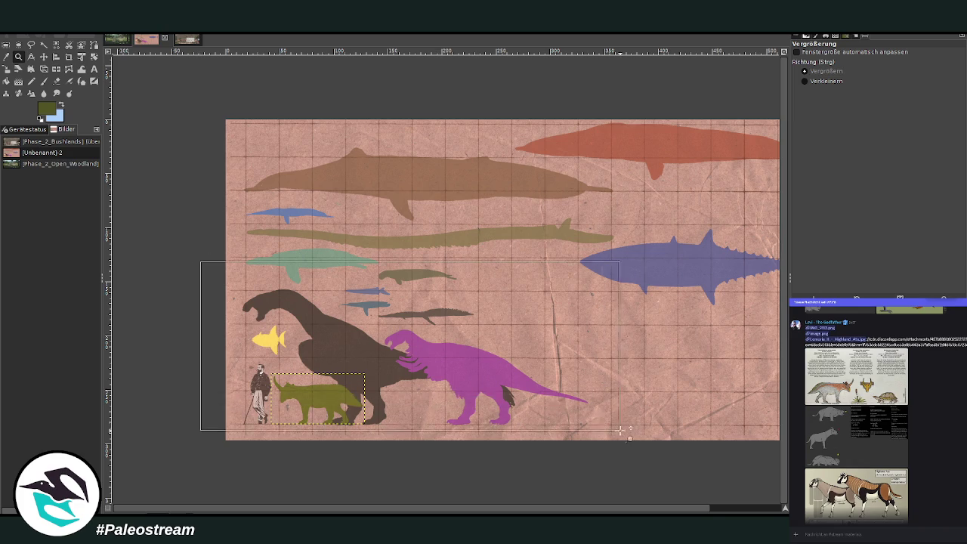
pyautogui.scroll(3, 335, 261)
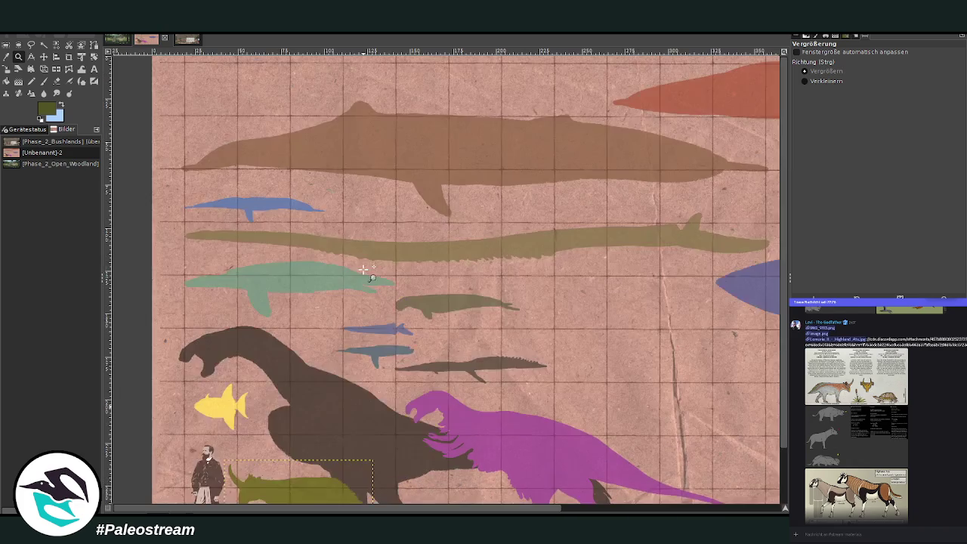
pyautogui.scroll(-1, 363, 267)
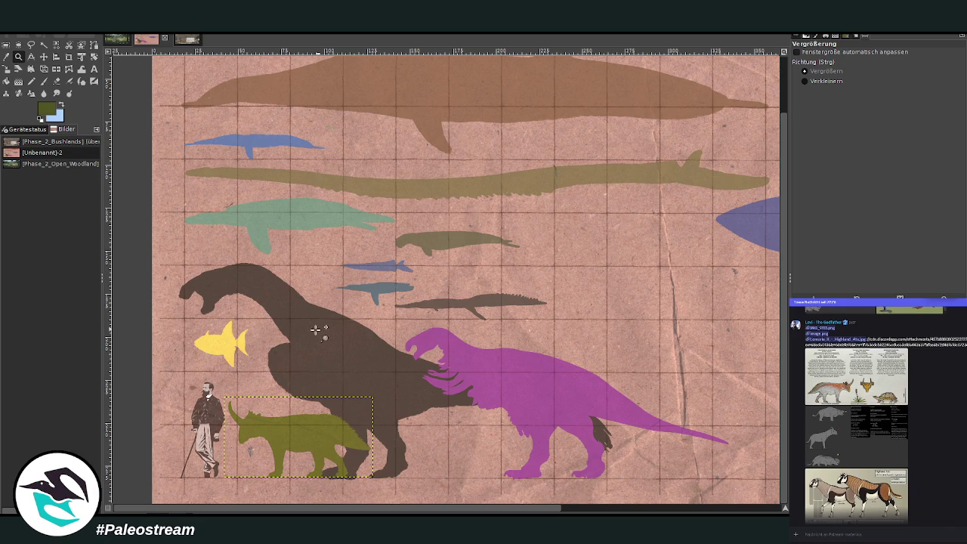
pyautogui.click(191, 41)
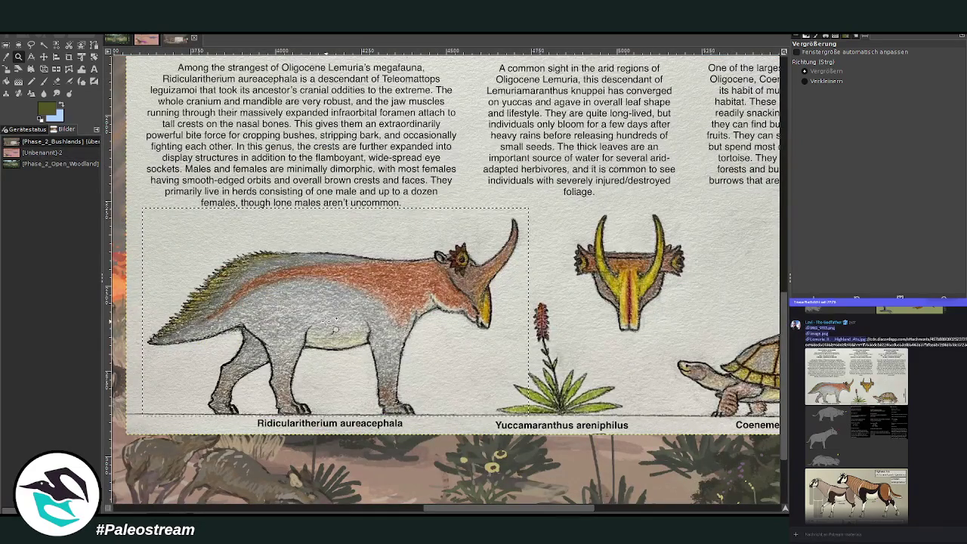
# Deselect and scale down the pasted species sheet layer
pyautogui.click(6, 43)
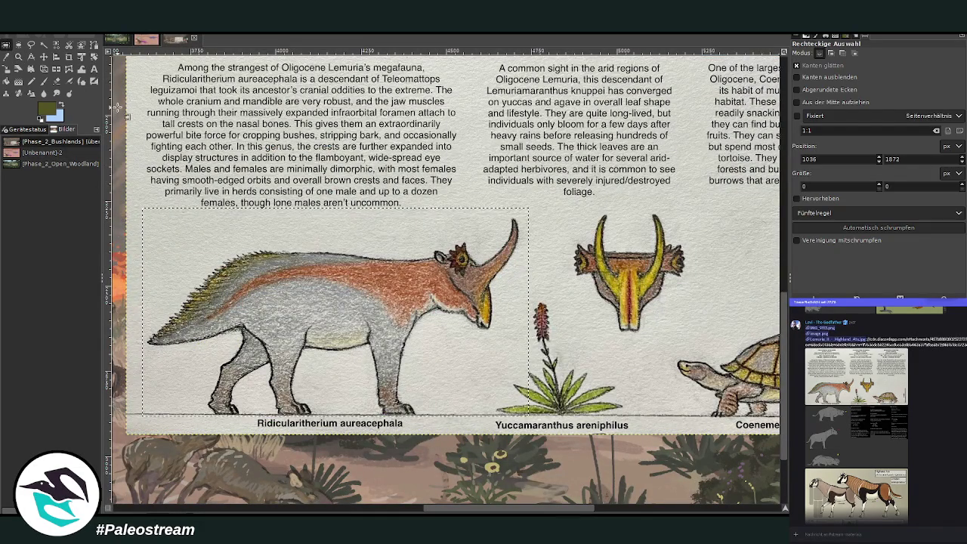
pyautogui.hotkey('ctrl', 'shift', 'a')
pyautogui.click(18, 80)
pyautogui.click(5, 68)
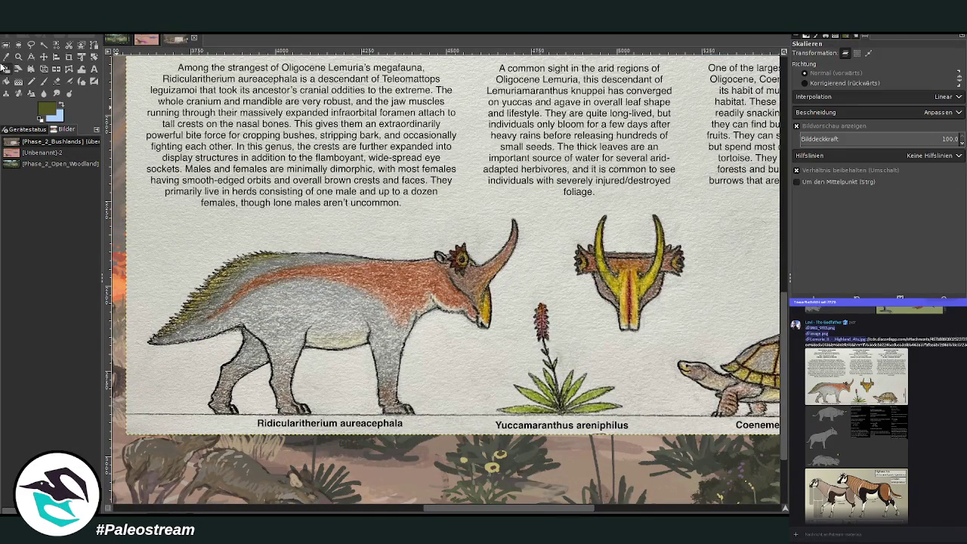
pyautogui.click(151, 134)
pyautogui.moveTo(630, 185); pyautogui.dragTo(344, 195)
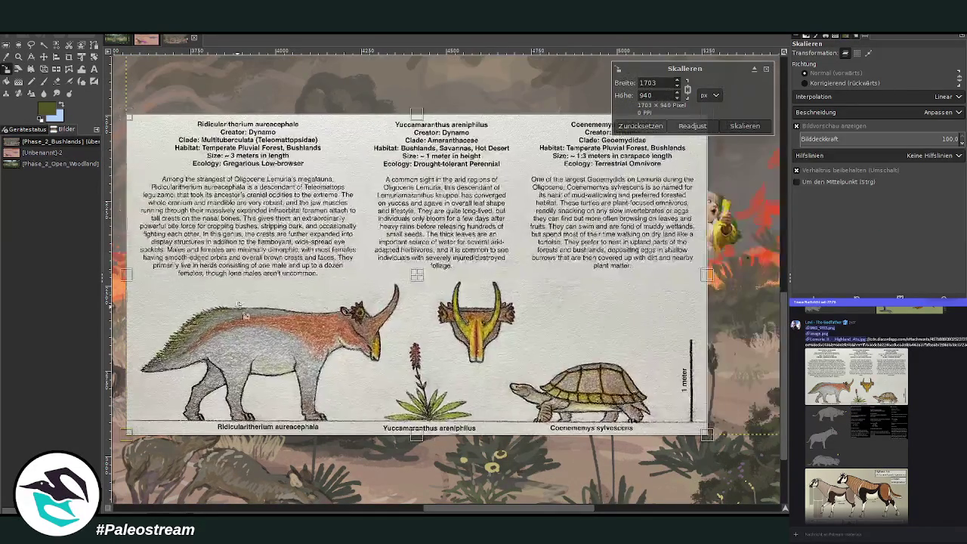
pyautogui.click(744, 126)
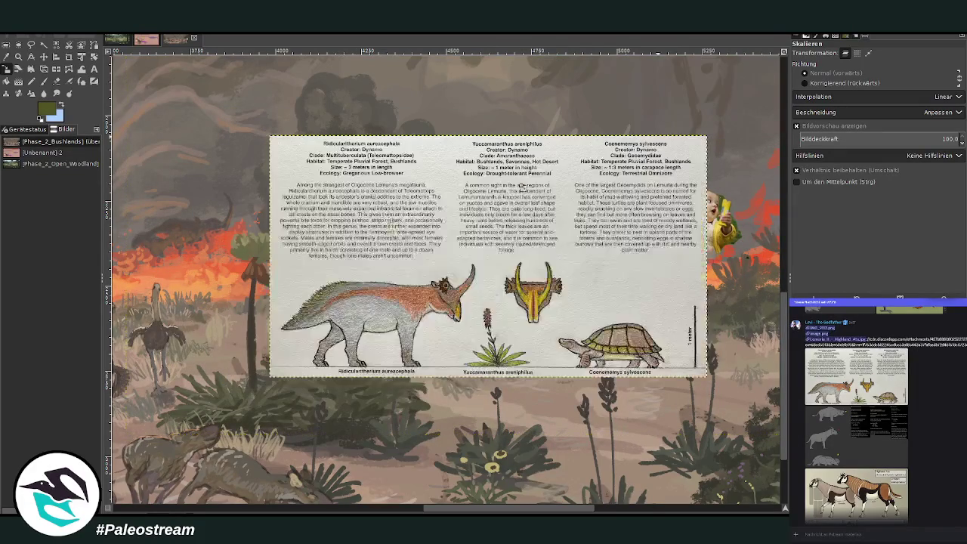
# Crop the sheet to just the three species drawings, removing the description text
pyautogui.click(69, 57)
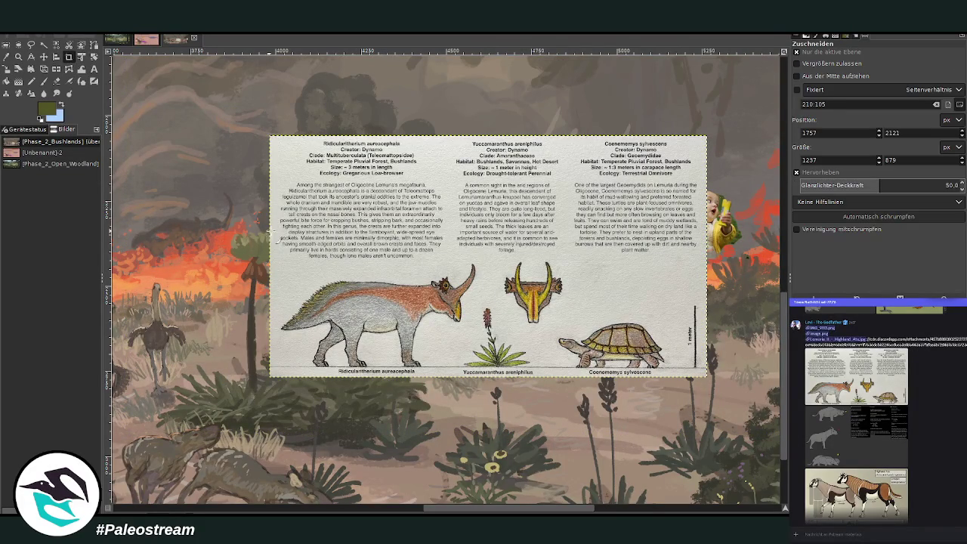
pyautogui.moveTo(275, 225)
pyautogui.mouseDown()
pyautogui.moveTo(566, 388)
pyautogui.moveTo(561, 341)
pyautogui.mouseUp()
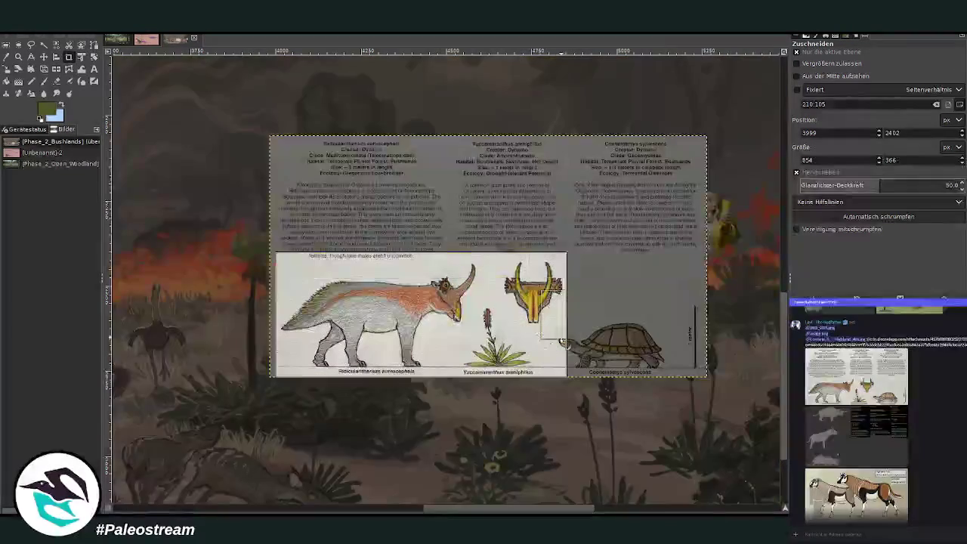
pyautogui.moveTo(562, 341); pyautogui.dragTo(688, 354)
pyautogui.moveTo(503, 274); pyautogui.dragTo(476, 272)
pyautogui.click(457, 304)
pyautogui.scroll(-3, 426, 300)
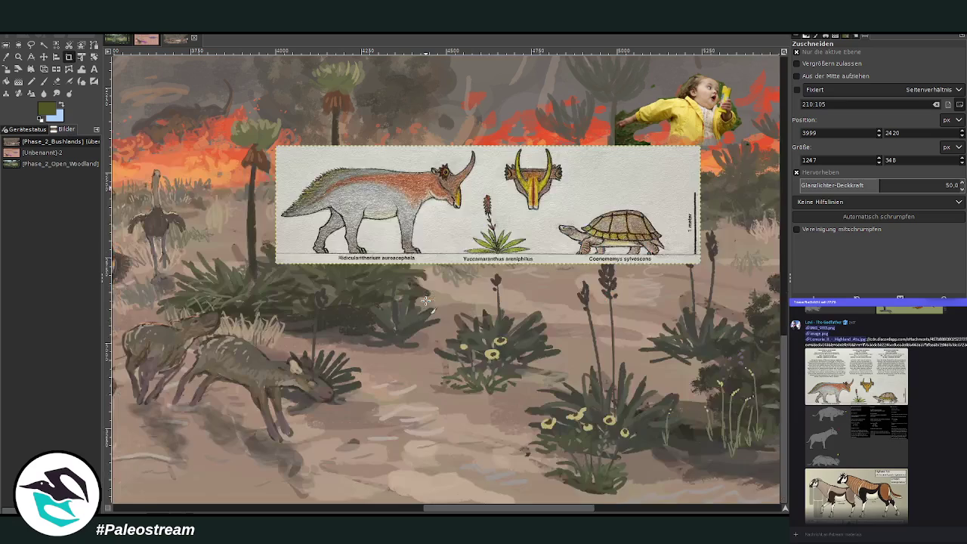
pyautogui.moveTo(440, 510); pyautogui.dragTo(451, 512)
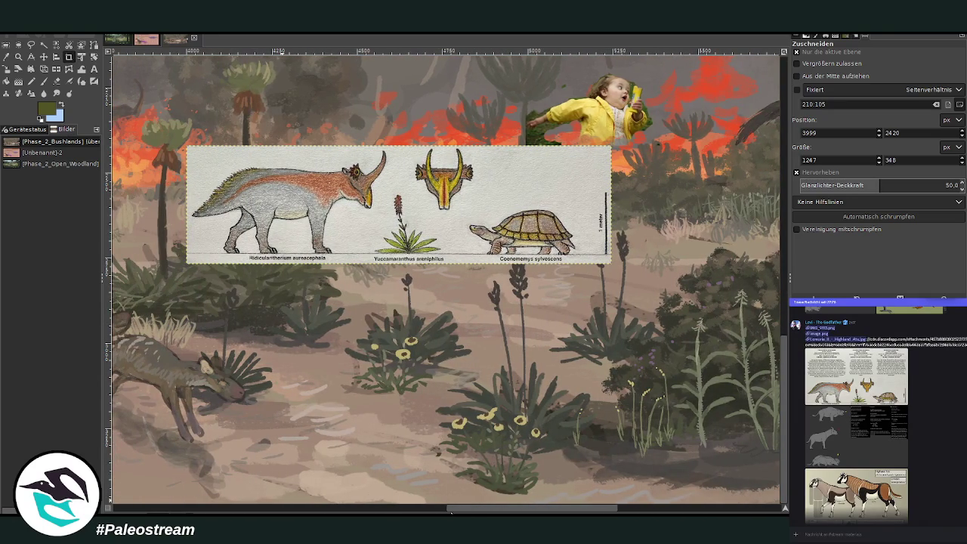
# Zoom out and pan across the bushland painting to find the fire line
pyautogui.press('z')
pyautogui.moveTo(451, 512); pyautogui.dragTo(537, 512)
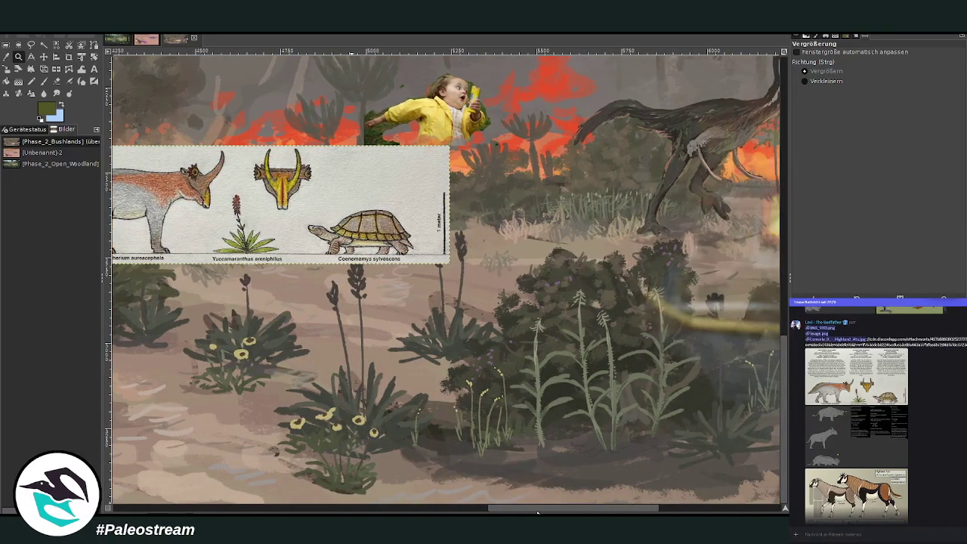
pyautogui.hscroll(3, 538, 512)
pyautogui.hscroll(3, 537, 512)
pyautogui.hscroll(3, 538, 512)
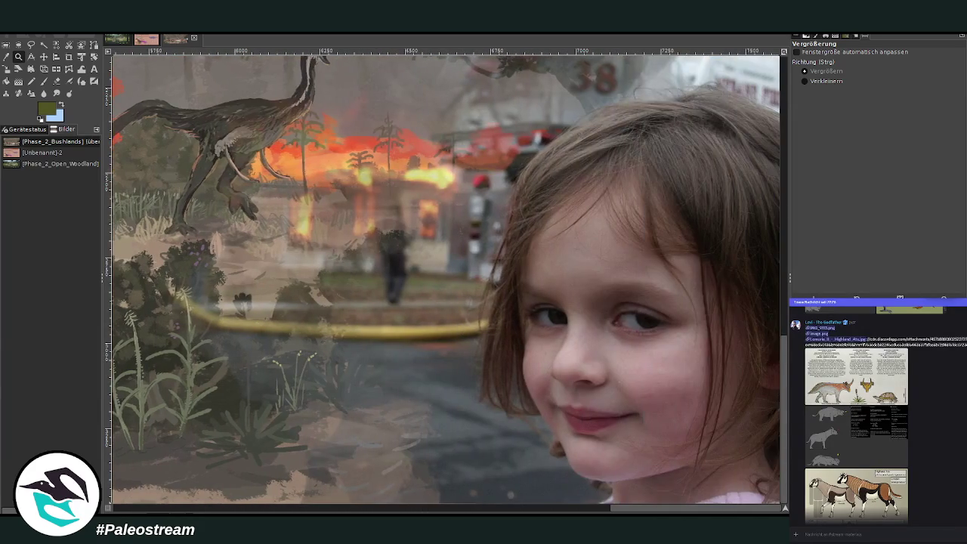
pyautogui.hscroll(2, 537, 512)
pyautogui.moveTo(654, 508); pyautogui.dragTo(409, 513)
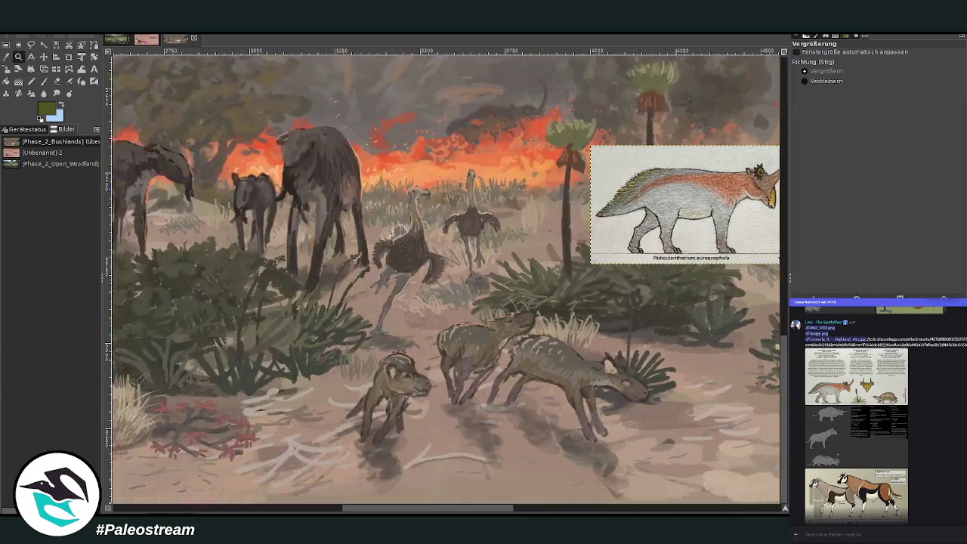
pyautogui.press('-')
pyautogui.press('-')
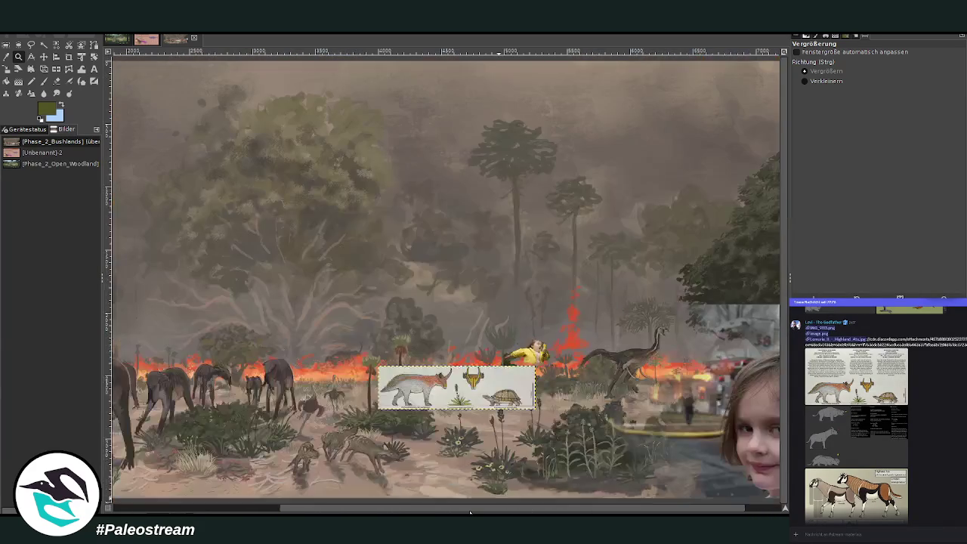
pyautogui.moveTo(300, 511); pyautogui.dragTo(161, 512)
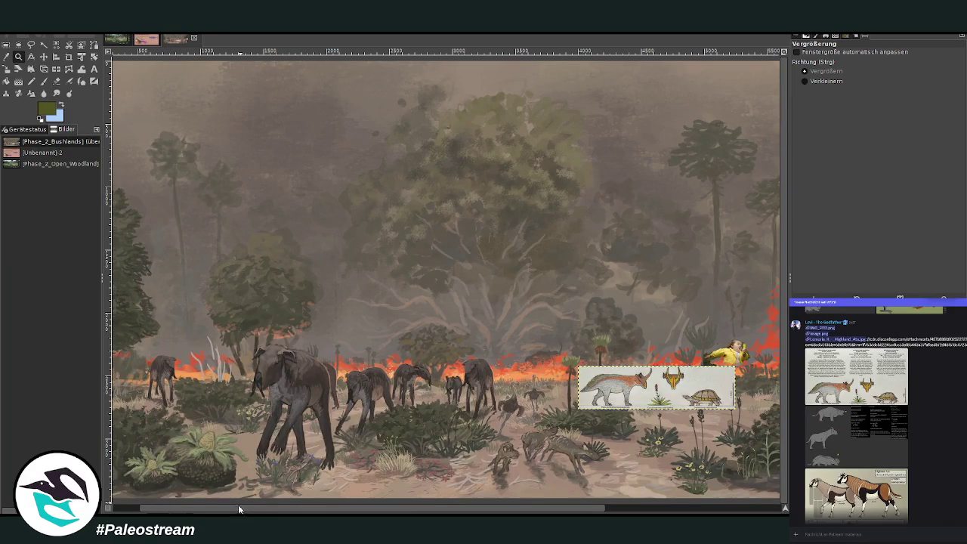
pyautogui.moveTo(239, 507); pyautogui.dragTo(265, 507)
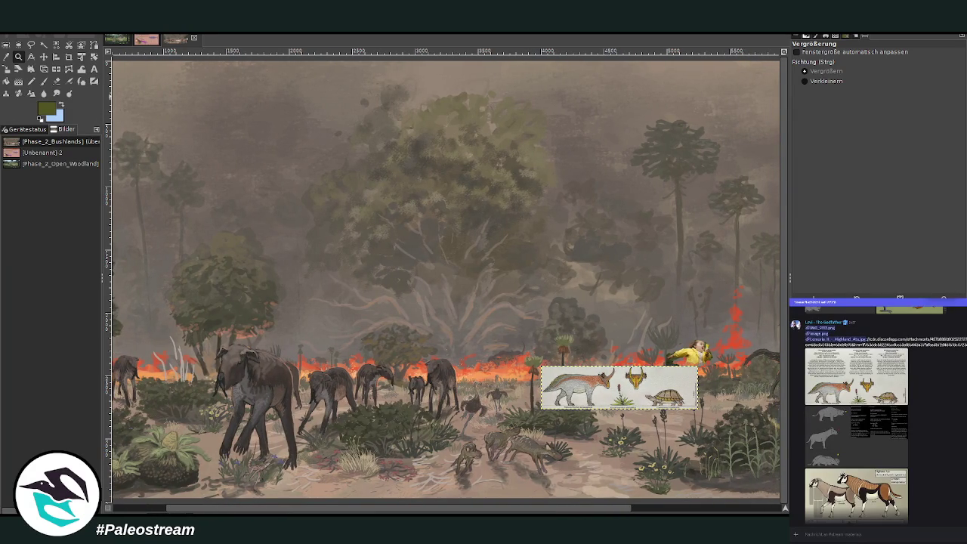
# Move the cropped three-species strip just above the fire line at mid-scene
pyautogui.click(43, 56)
pyautogui.moveTo(574, 391); pyautogui.dragTo(388, 377)
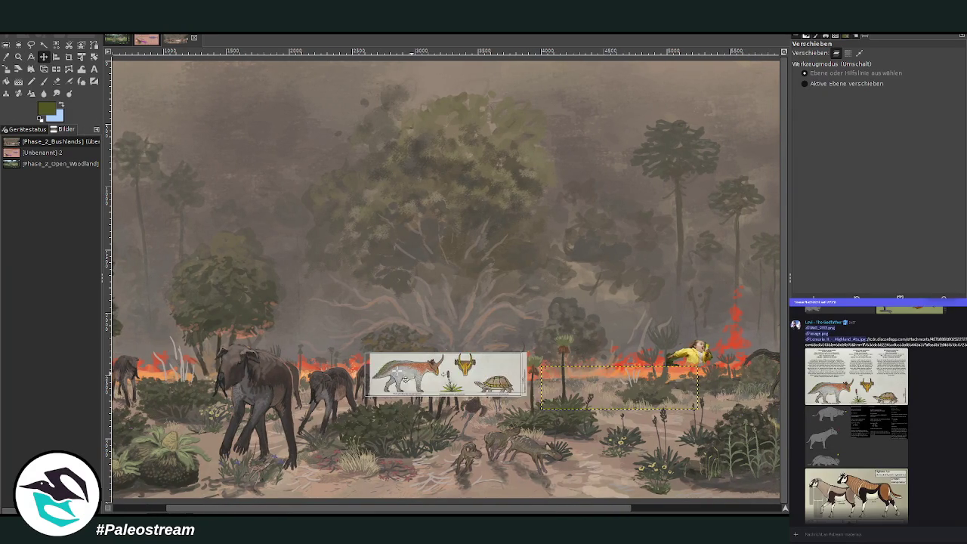
pyautogui.moveTo(244, 507); pyautogui.dragTo(191, 511)
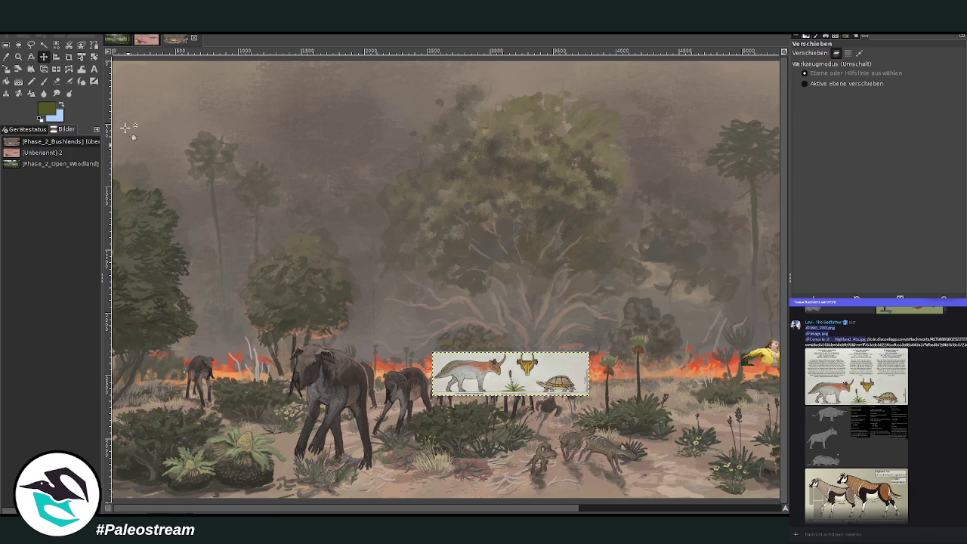
pyautogui.moveTo(345, 511)
pyautogui.mouseDown()
pyautogui.moveTo(551, 511)
pyautogui.moveTo(534, 511)
pyautogui.mouseUp()
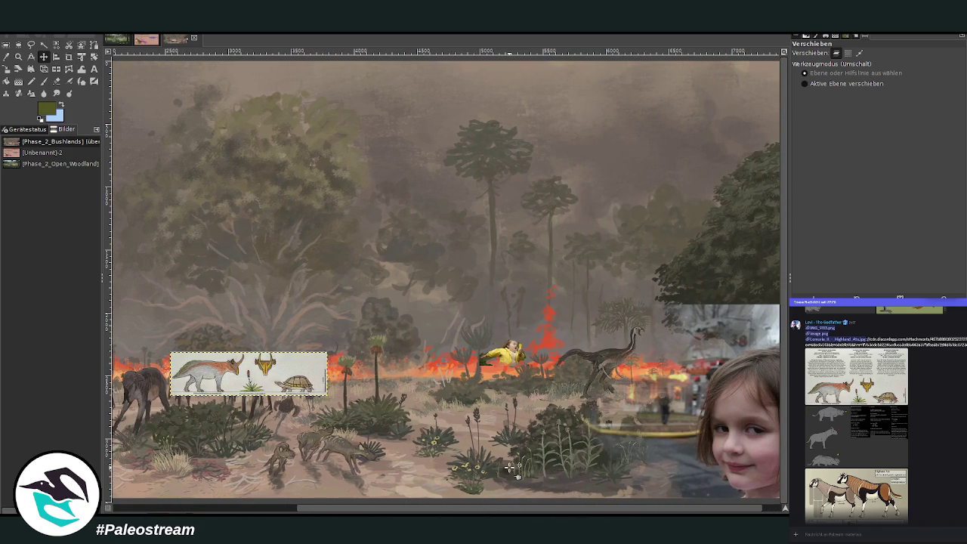
pyautogui.moveTo(281, 347); pyautogui.dragTo(476, 304)
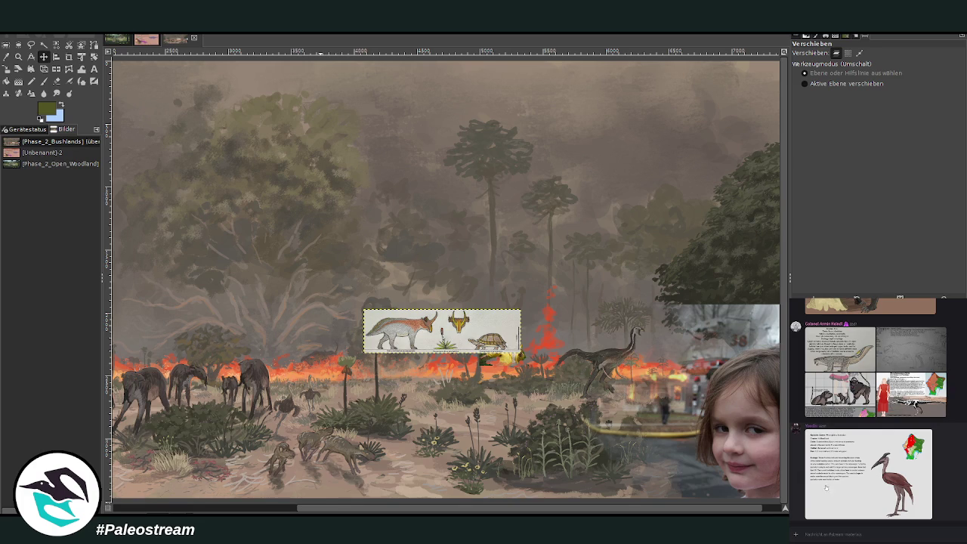
# Preview the primate reference card from the chat and paste it into the scene
pyautogui.click(832, 403)
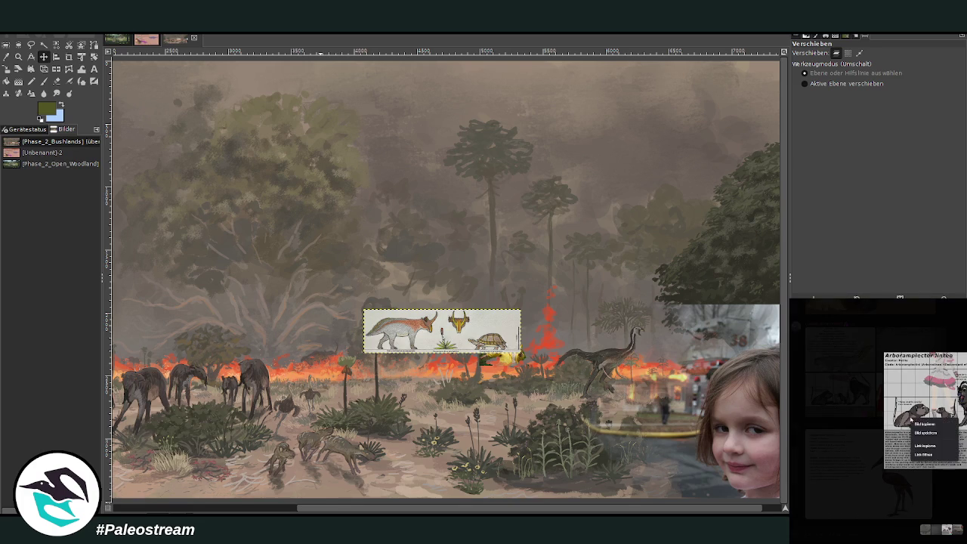
pyautogui.click(816, 531)
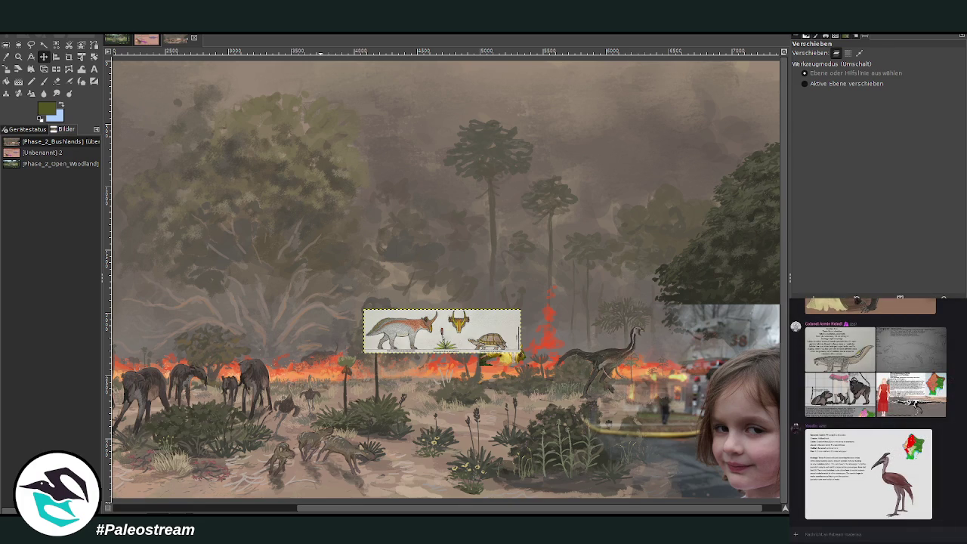
pyautogui.hotkey('shift', 'c')
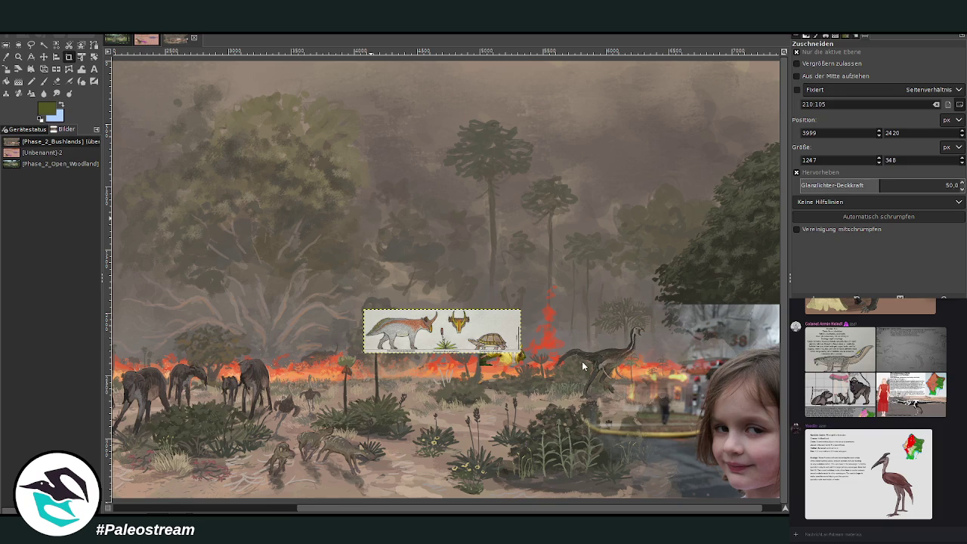
pyautogui.hotkey('ctrl', 'v')
pyautogui.press('m')
# Move the pasted reference card left of the size chart and zoom in on the chart
pyautogui.moveTo(457, 325); pyautogui.dragTo(310, 311)
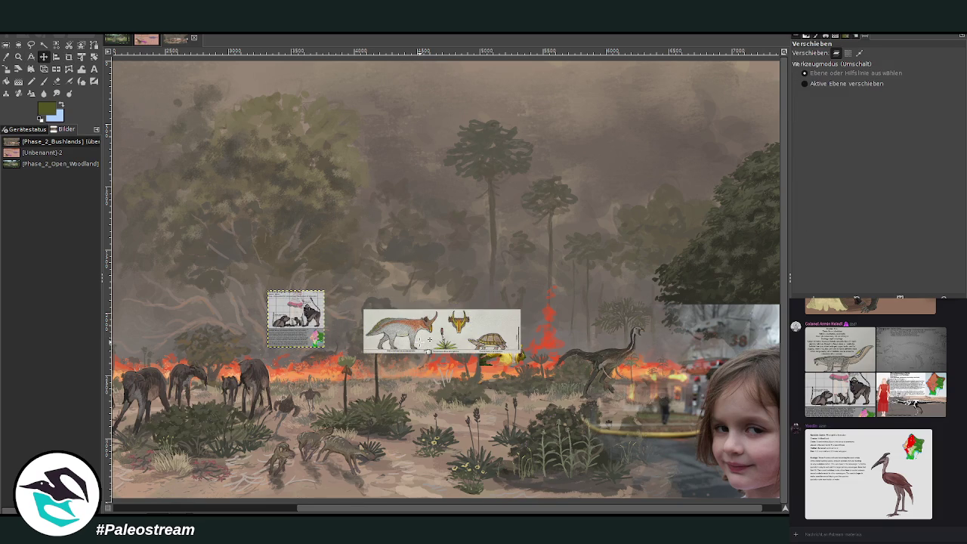
pyautogui.click(19, 55)
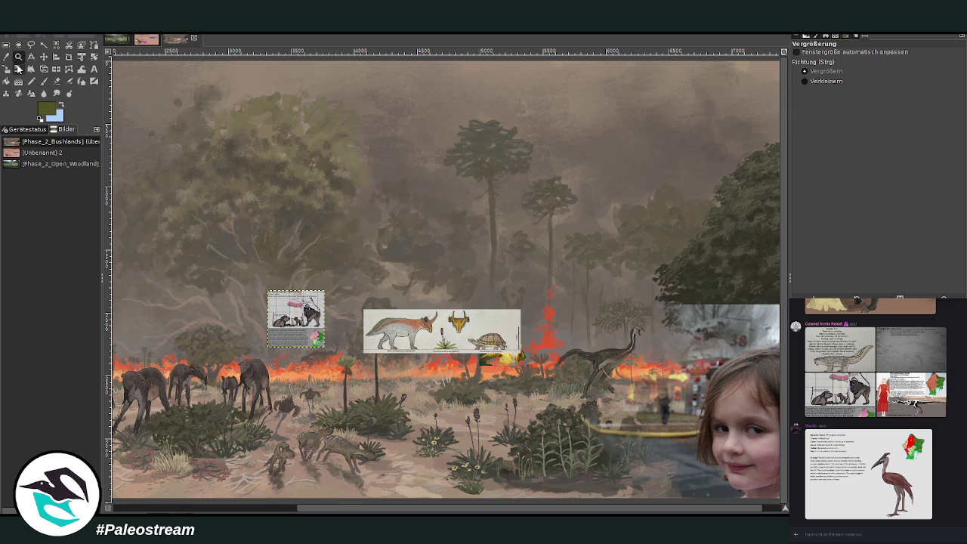
pyautogui.moveTo(319, 281); pyautogui.dragTo(538, 451)
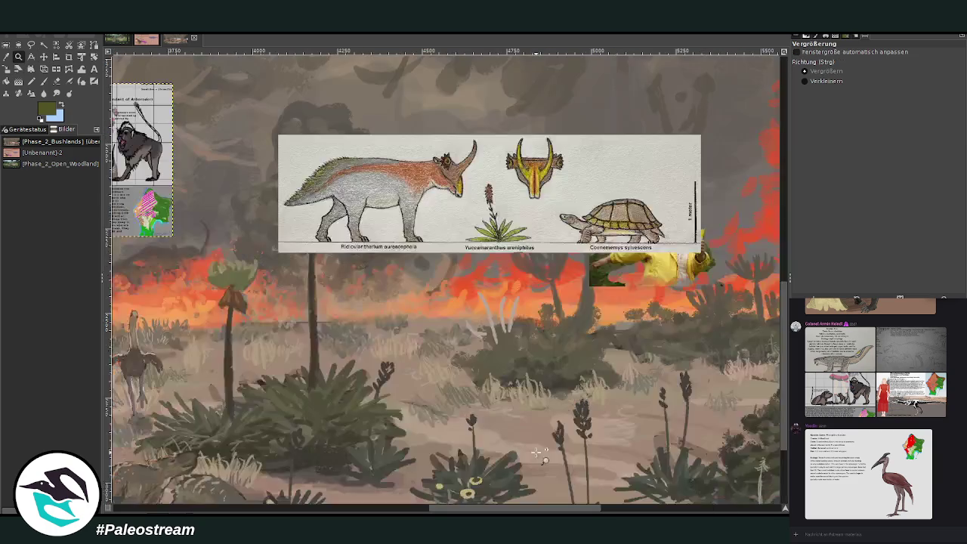
# Zoom in below the chart and set a dark Paintbrush to size 29, opacity 74.4
pyautogui.moveTo(243, 118)
pyautogui.mouseDown()
pyautogui.moveTo(458, 245)
pyautogui.moveTo(723, 455)
pyautogui.mouseUp()
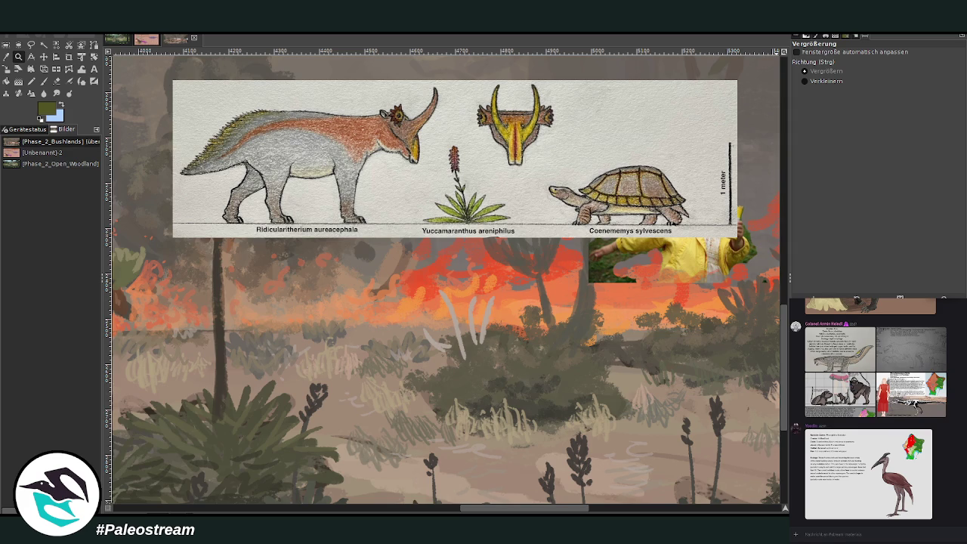
pyautogui.click(43, 81)
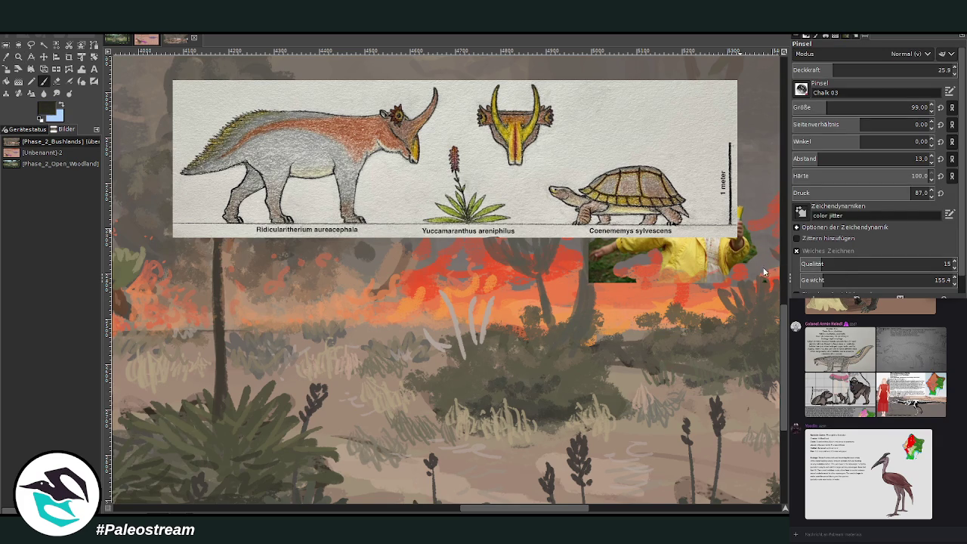
pyautogui.click(899, 70)
pyautogui.click(814, 108)
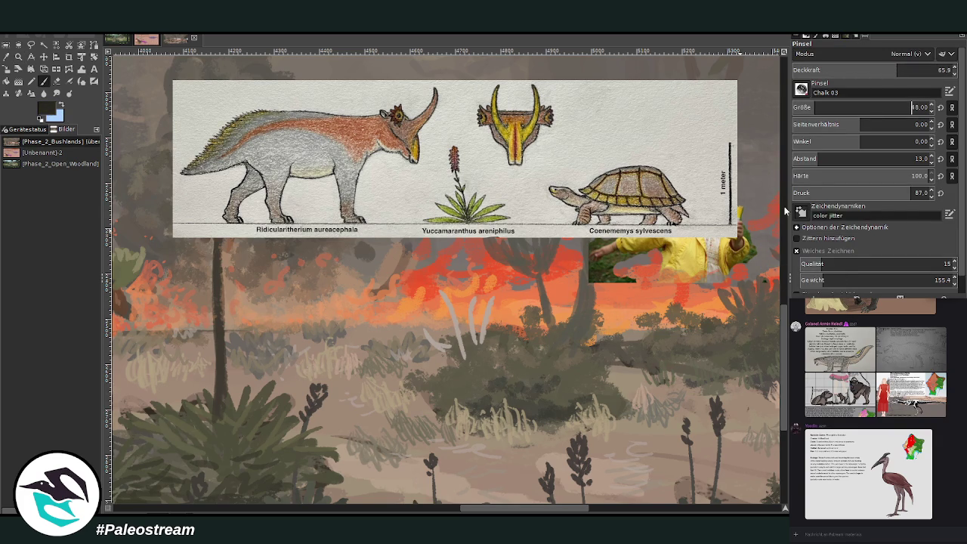
pyautogui.click(807, 108)
pyautogui.scroll(1, 783, 380)
pyautogui.click(906, 107)
pyautogui.click(912, 69)
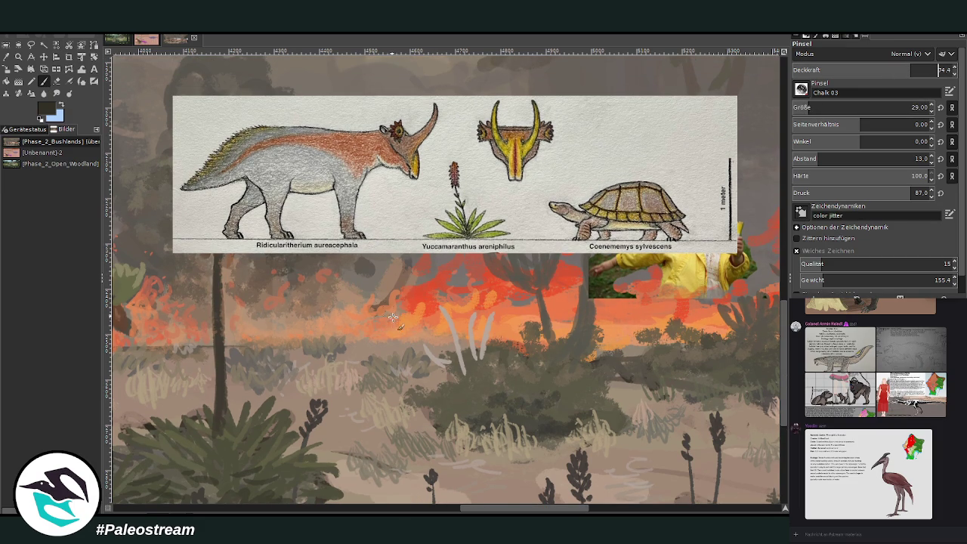
# Sketch the creature's rounded head in dark strokes, raising opacity to 80.4
pyautogui.moveTo(359, 312); pyautogui.dragTo(409, 318)
pyautogui.moveTo(346, 325)
pyautogui.mouseDown()
pyautogui.moveTo(419, 322)
pyautogui.moveTo(423, 377)
pyautogui.mouseUp()
pyautogui.moveTo(387, 343)
pyautogui.mouseDown()
pyautogui.moveTo(384, 389)
pyautogui.moveTo(429, 377)
pyautogui.moveTo(451, 328)
pyautogui.moveTo(397, 322)
pyautogui.moveTo(474, 340)
pyautogui.moveTo(420, 322)
pyautogui.moveTo(475, 343)
pyautogui.moveTo(449, 397)
pyautogui.mouseUp()
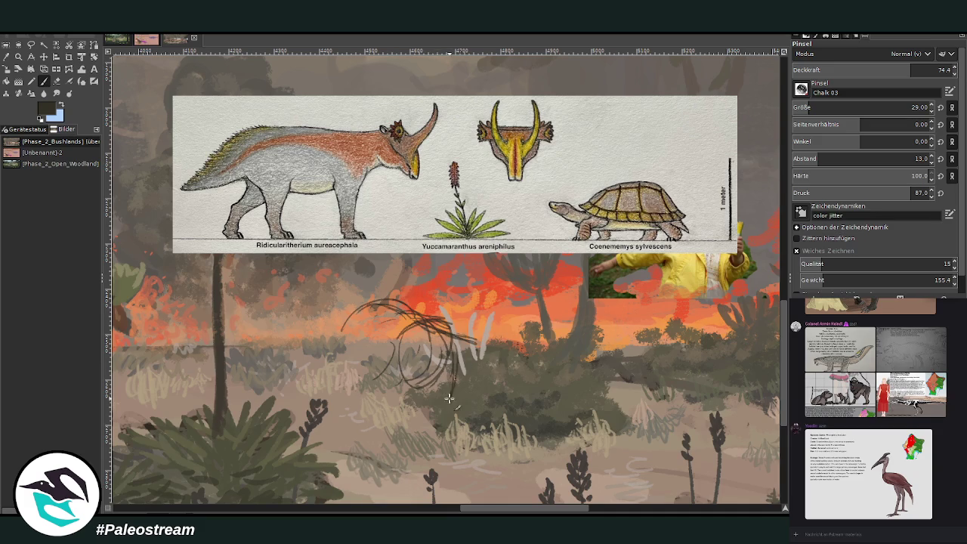
pyautogui.moveTo(905, 69); pyautogui.dragTo(916, 70)
pyautogui.moveTo(450, 355)
pyautogui.mouseDown()
pyautogui.moveTo(447, 399)
pyautogui.moveTo(453, 394)
pyautogui.mouseUp()
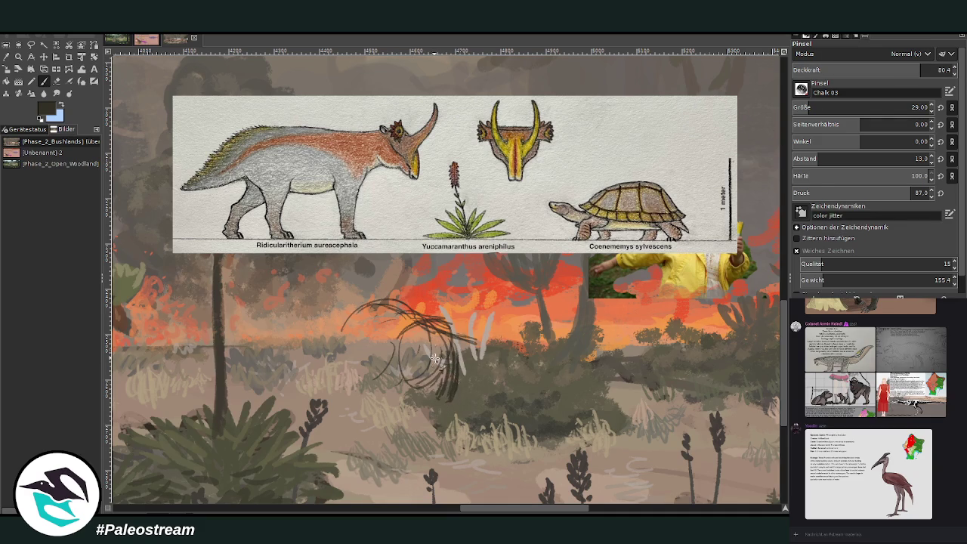
pyautogui.moveTo(403, 317); pyautogui.dragTo(428, 345)
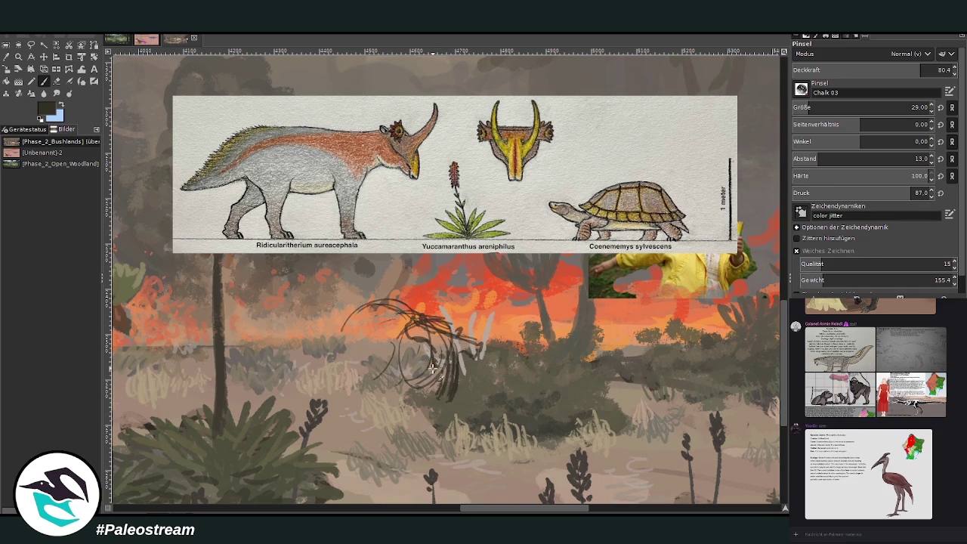
pyautogui.moveTo(441, 370); pyautogui.dragTo(442, 295)
pyautogui.moveTo(442, 402); pyautogui.dragTo(439, 389)
pyautogui.moveTo(414, 395)
pyautogui.mouseDown()
pyautogui.moveTo(429, 413)
pyautogui.moveTo(402, 349)
pyautogui.mouseUp()
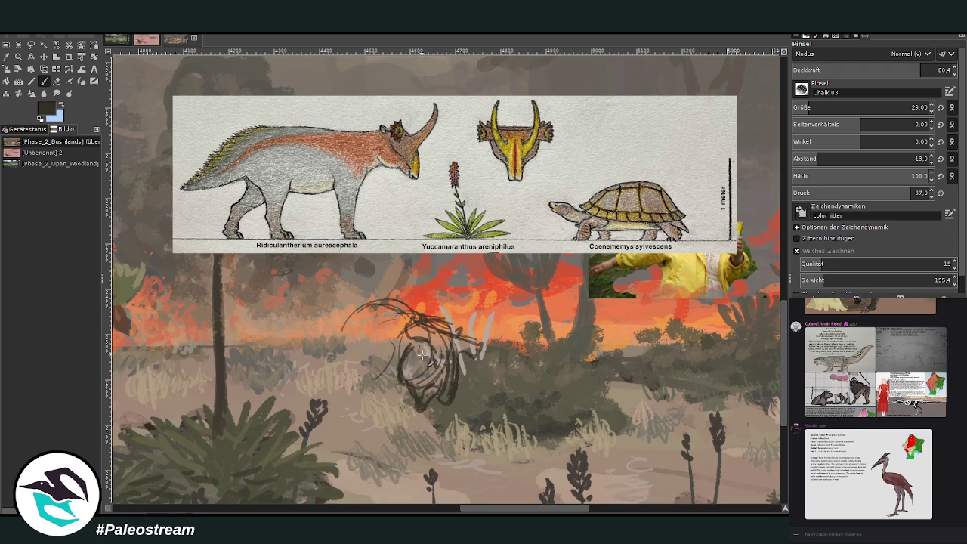
pyautogui.moveTo(462, 361); pyautogui.dragTo(440, 379)
# Sketch a thick curved horn right of the head and erase stray lines nearby
pyautogui.moveTo(462, 356); pyautogui.dragTo(504, 323)
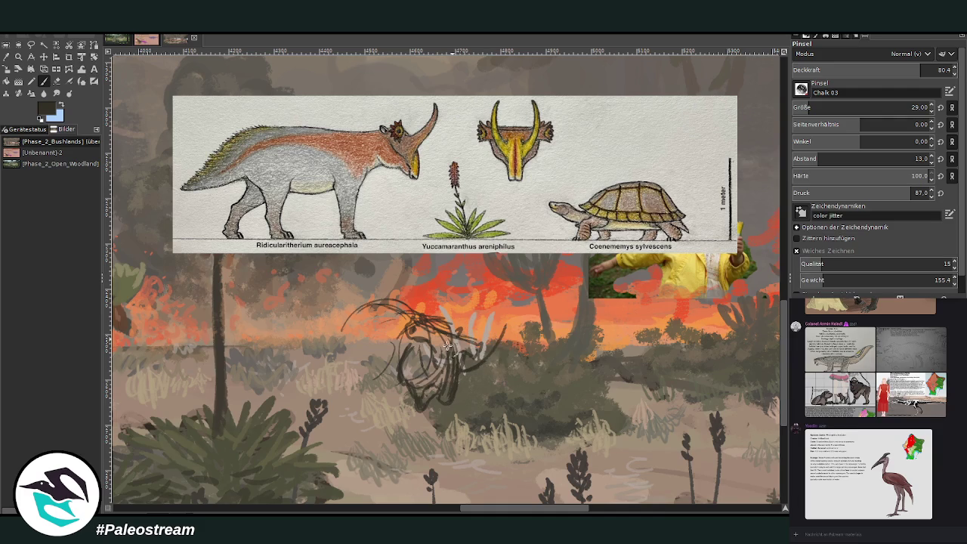
pyautogui.moveTo(446, 348)
pyautogui.mouseDown()
pyautogui.moveTo(453, 305)
pyautogui.moveTo(439, 356)
pyautogui.moveTo(429, 360)
pyautogui.mouseUp()
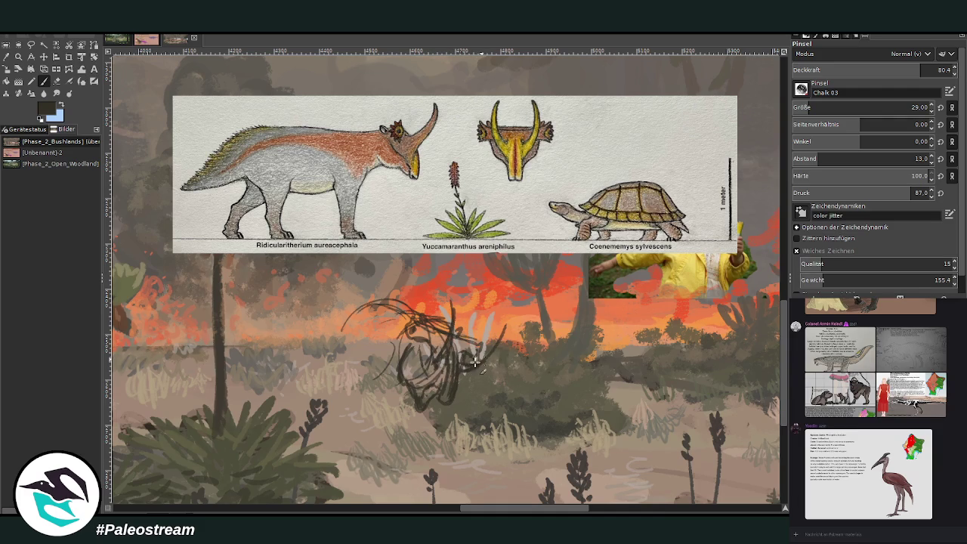
pyautogui.moveTo(505, 333); pyautogui.dragTo(457, 375)
pyautogui.moveTo(506, 328)
pyautogui.mouseDown()
pyautogui.moveTo(478, 356)
pyautogui.moveTo(436, 371)
pyautogui.mouseUp()
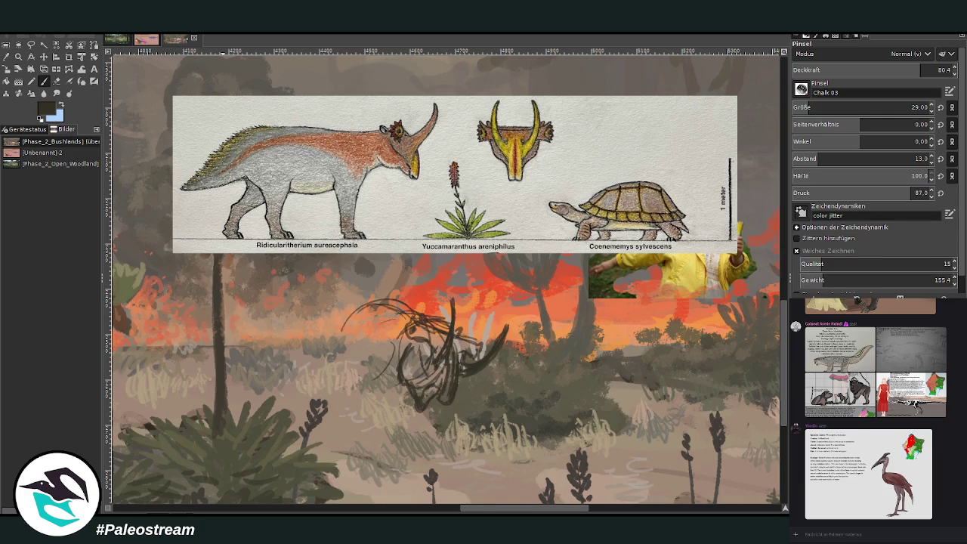
pyautogui.click(56, 81)
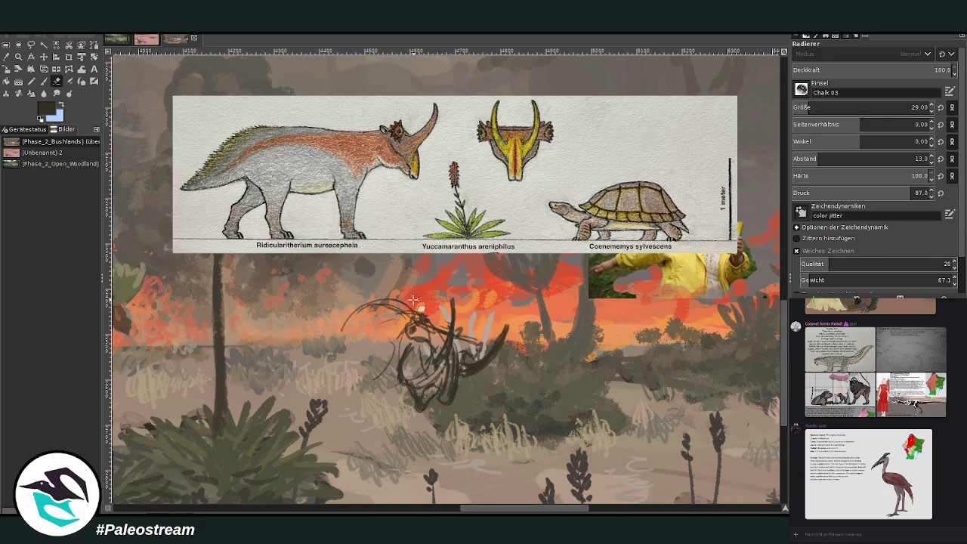
pyautogui.moveTo(421, 299)
pyautogui.mouseDown()
pyautogui.moveTo(411, 326)
pyautogui.moveTo(334, 340)
pyautogui.mouseUp()
pyautogui.click(44, 80)
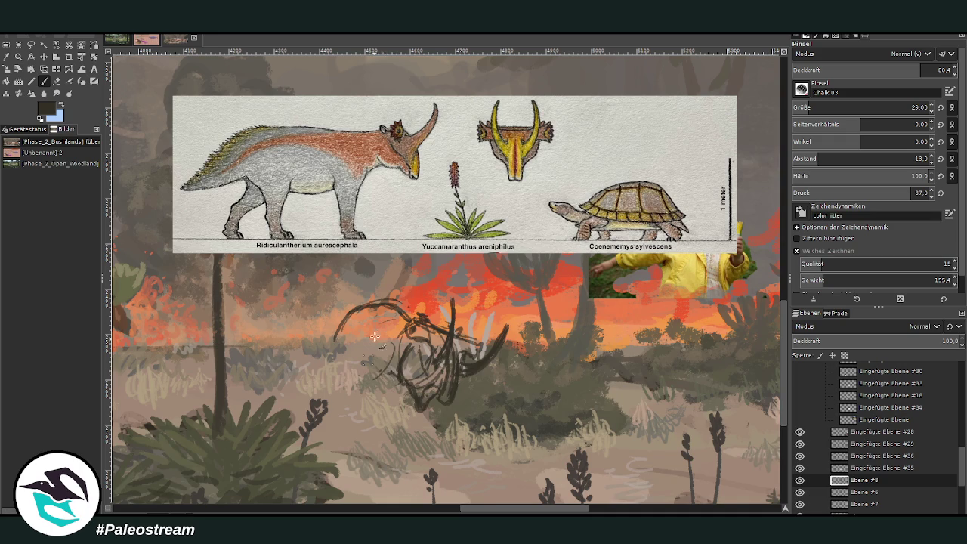
# Sketch the rounded back and body, long legs reaching into the grass, and small toes
pyautogui.moveTo(399, 363)
pyautogui.mouseDown()
pyautogui.moveTo(381, 394)
pyautogui.moveTo(370, 352)
pyautogui.moveTo(389, 400)
pyautogui.moveTo(369, 383)
pyautogui.mouseUp()
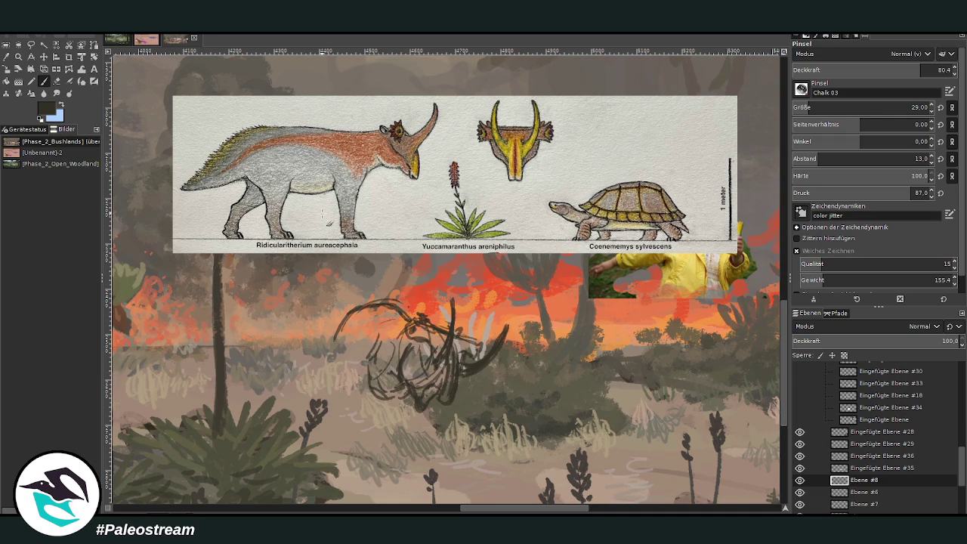
pyautogui.moveTo(368, 340); pyautogui.dragTo(404, 402)
pyautogui.moveTo(360, 349)
pyautogui.mouseDown()
pyautogui.moveTo(387, 402)
pyautogui.moveTo(408, 415)
pyautogui.mouseUp()
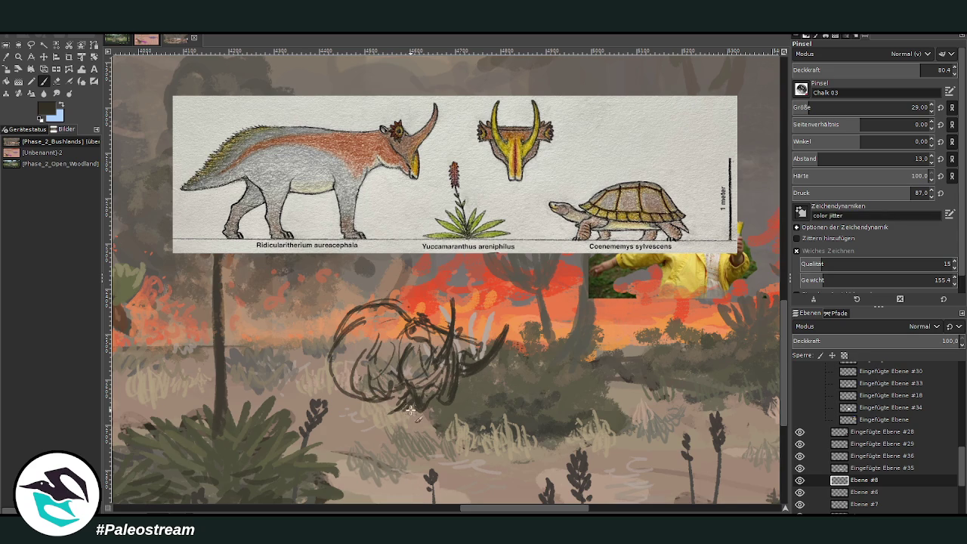
pyautogui.moveTo(410, 402); pyautogui.dragTo(388, 464)
pyautogui.moveTo(405, 429); pyautogui.dragTo(410, 483)
pyautogui.moveTo(374, 381); pyautogui.dragTo(340, 390)
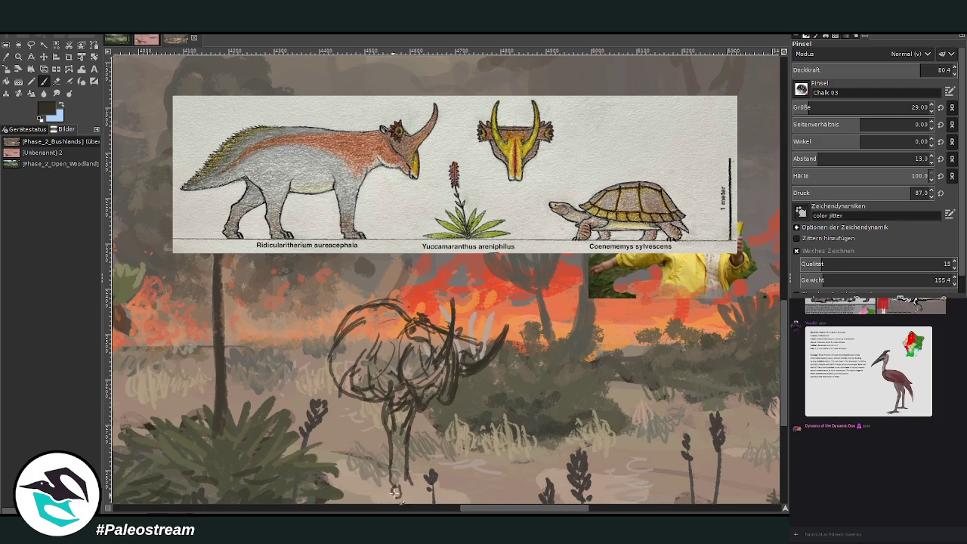
pyautogui.moveTo(406, 488)
pyautogui.mouseDown()
pyautogui.moveTo(420, 495)
pyautogui.moveTo(408, 499)
pyautogui.moveTo(412, 474)
pyautogui.mouseUp()
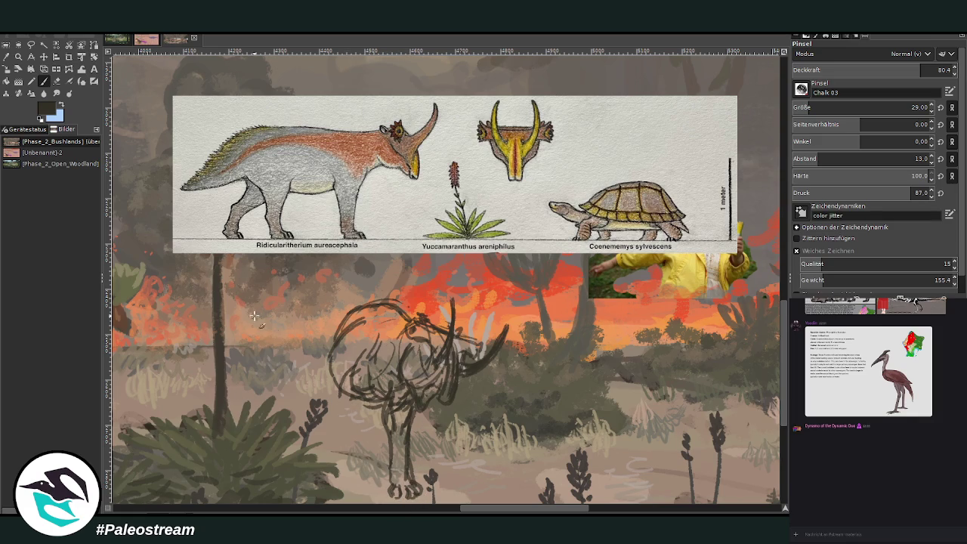
# Enlarge the Warp brush, then sketch the front leg lines extending downward
pyautogui.press('w')
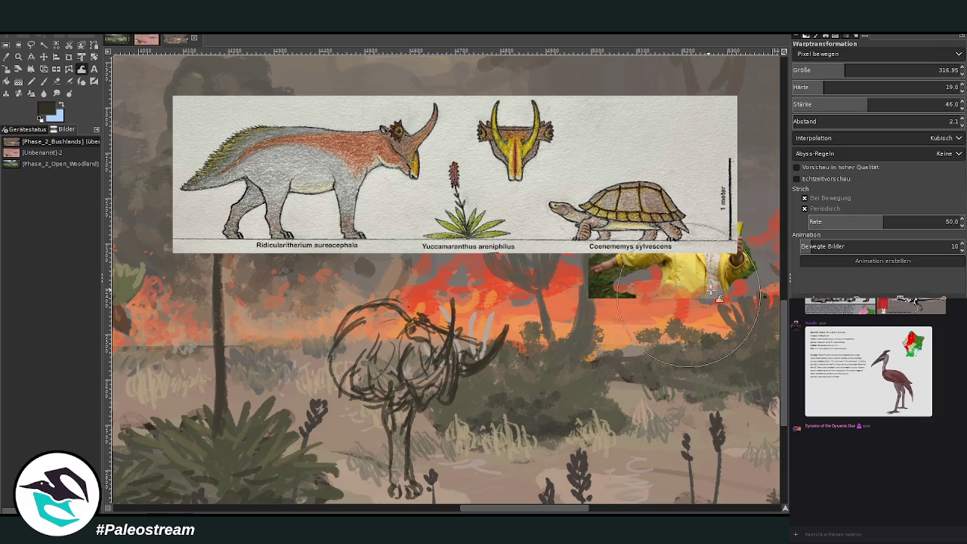
pyautogui.scroll(-2, 785, 344)
pyautogui.scroll(-1, 786, 344)
pyautogui.press(']')
pyautogui.press(']')
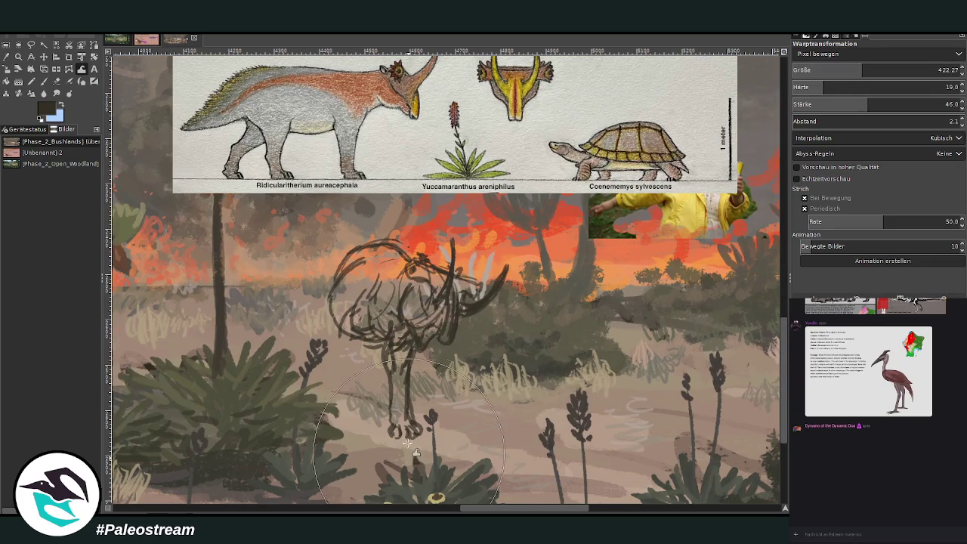
pyautogui.click(43, 81)
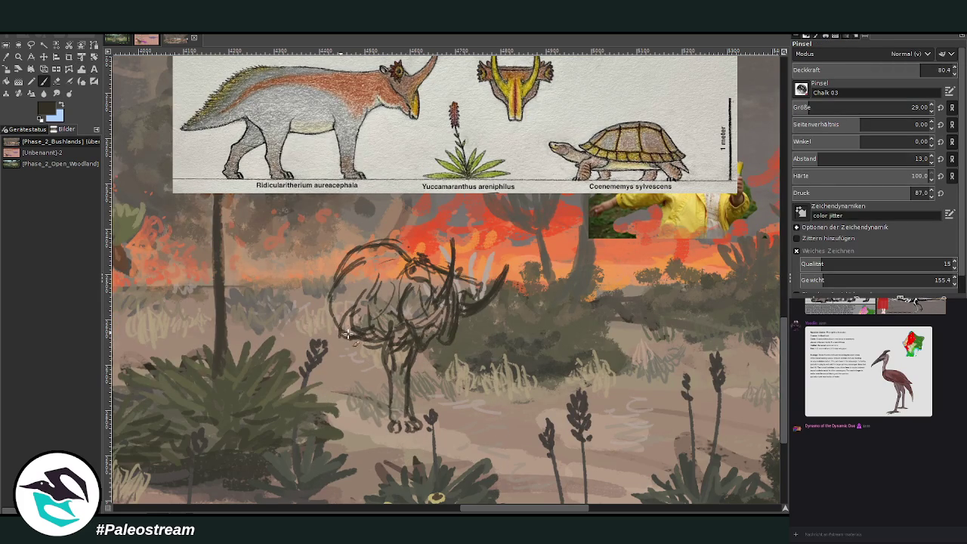
pyautogui.moveTo(333, 337)
pyautogui.mouseDown()
pyautogui.moveTo(343, 382)
pyautogui.moveTo(326, 377)
pyautogui.mouseUp()
pyautogui.moveTo(364, 338)
pyautogui.mouseDown()
pyautogui.moveTo(381, 259)
pyautogui.moveTo(400, 255)
pyautogui.moveTo(355, 303)
pyautogui.mouseUp()
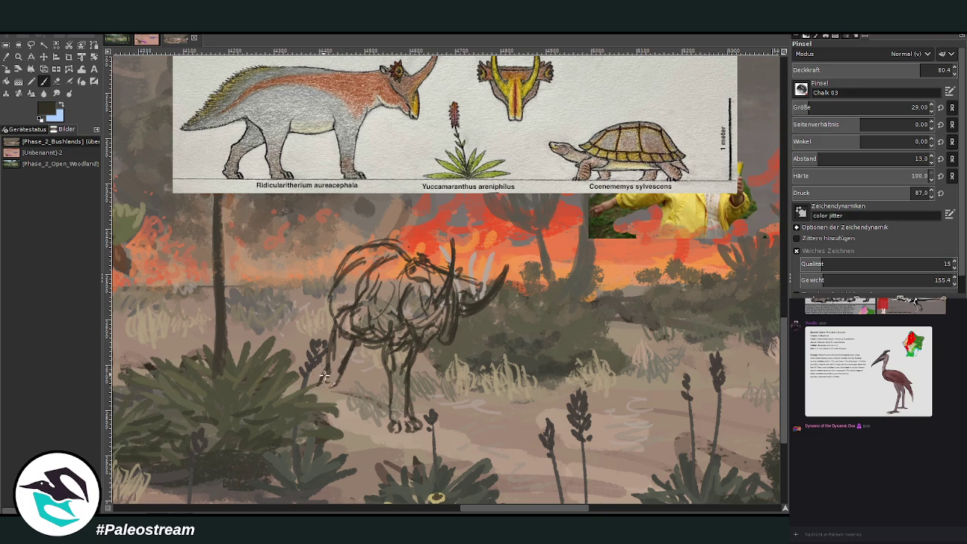
pyautogui.moveTo(341, 361); pyautogui.dragTo(328, 386)
# Line the back of the neck, warp the hind legs up-left, and redefine the front leg
pyautogui.moveTo(357, 250); pyautogui.dragTo(335, 267)
pyautogui.click(82, 69)
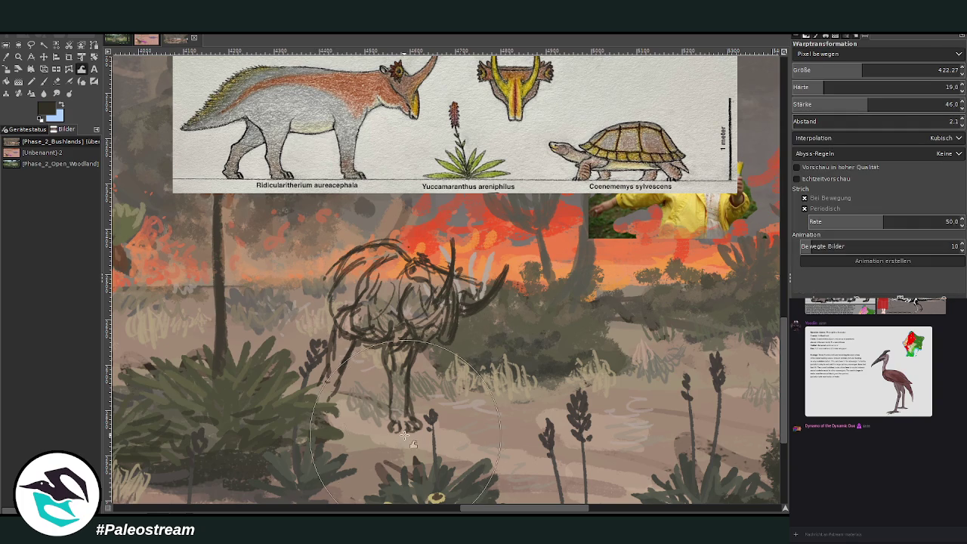
pyautogui.moveTo(385, 436); pyautogui.dragTo(370, 408)
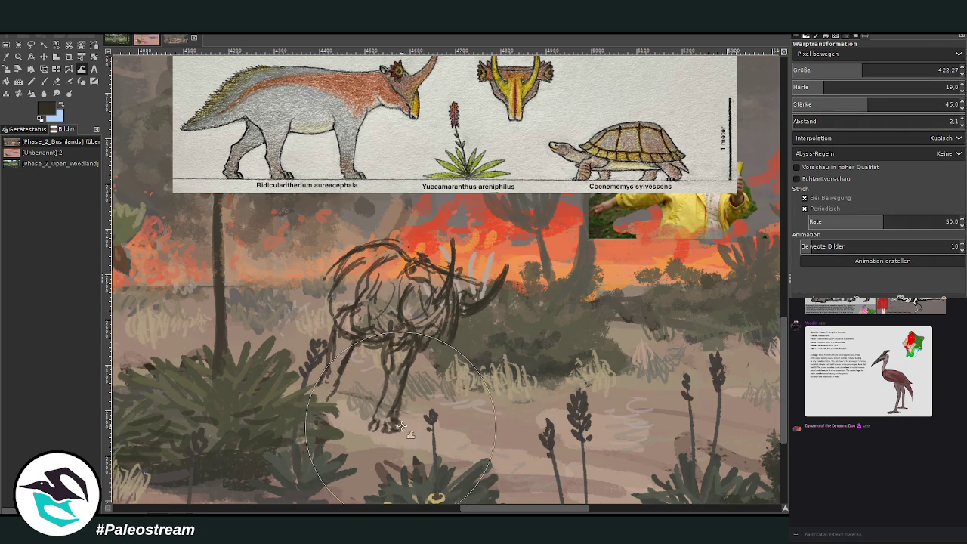
pyautogui.click(43, 81)
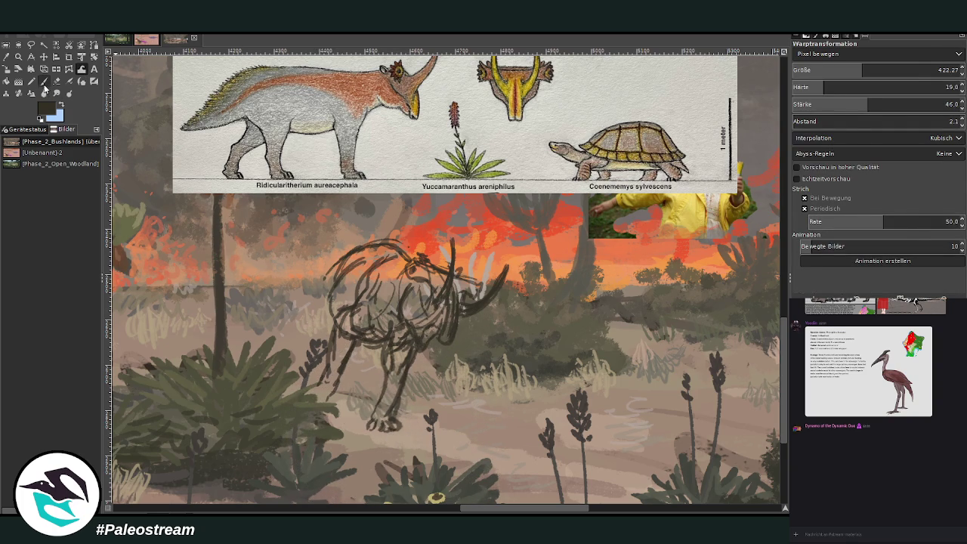
pyautogui.moveTo(392, 420); pyautogui.dragTo(385, 361)
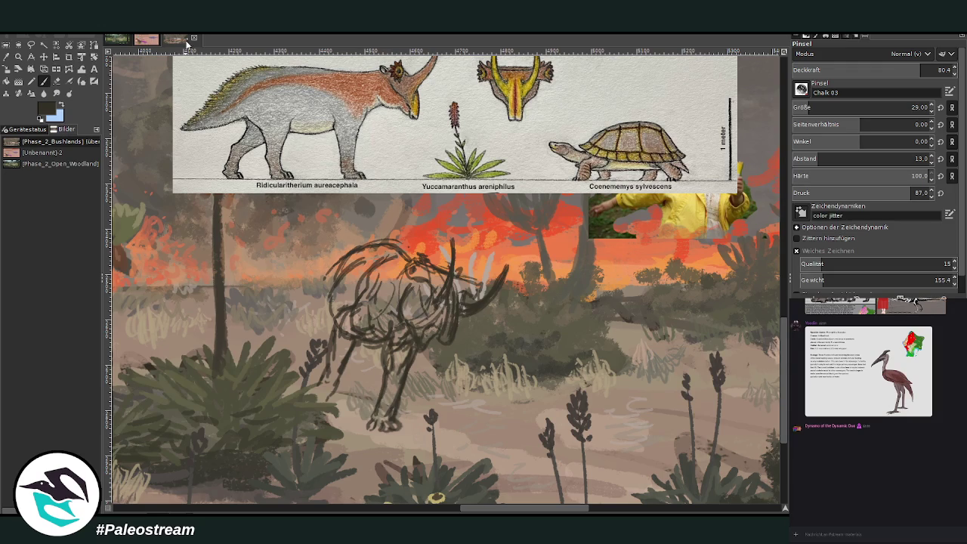
# Stroke above the back and hatch the Ridicularitherium reference head at 92.4 opacity
pyautogui.moveTo(369, 237)
pyautogui.mouseDown()
pyautogui.moveTo(354, 221)
pyautogui.moveTo(325, 243)
pyautogui.mouseUp()
pyautogui.press('pageup')
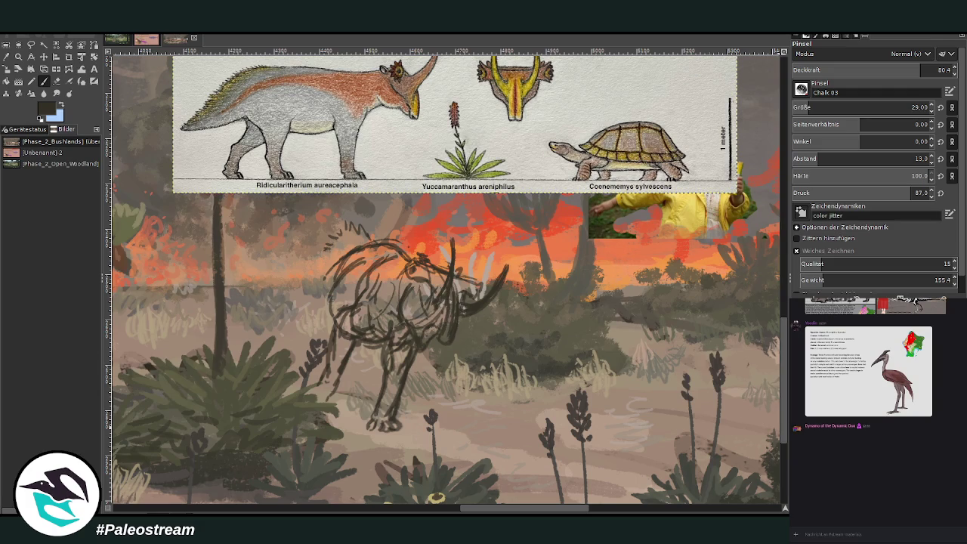
pyautogui.click(939, 70)
pyautogui.moveTo(412, 78)
pyautogui.mouseDown()
pyautogui.moveTo(378, 94)
pyautogui.moveTo(402, 103)
pyautogui.moveTo(401, 91)
pyautogui.moveTo(387, 104)
pyautogui.moveTo(412, 118)
pyautogui.moveTo(389, 97)
pyautogui.mouseUp()
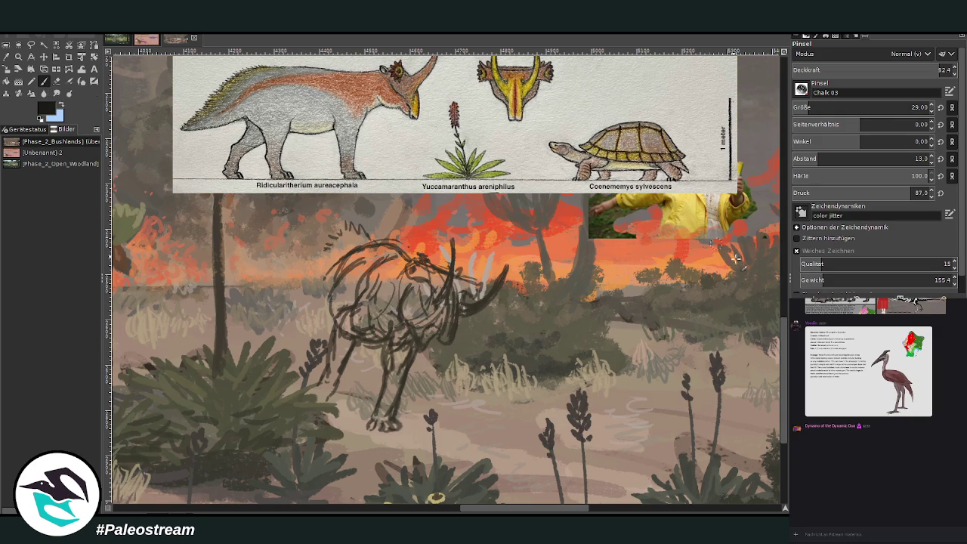
# At 84.9 opacity, hatch spiky strokes along the back, neck and front-left outline
pyautogui.click(914, 69)
pyautogui.moveTo(328, 312)
pyautogui.mouseDown()
pyautogui.moveTo(337, 332)
pyautogui.moveTo(365, 254)
pyautogui.moveTo(310, 311)
pyautogui.mouseUp()
pyautogui.moveTo(338, 238); pyautogui.dragTo(298, 283)
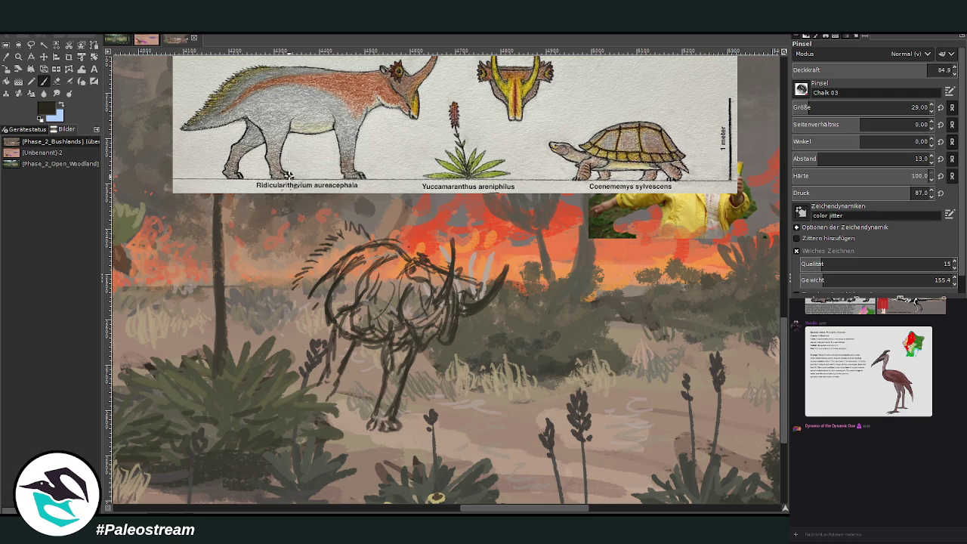
pyautogui.moveTo(322, 302)
pyautogui.mouseDown()
pyautogui.moveTo(316, 318)
pyautogui.moveTo(293, 315)
pyautogui.mouseUp()
pyautogui.click(56, 81)
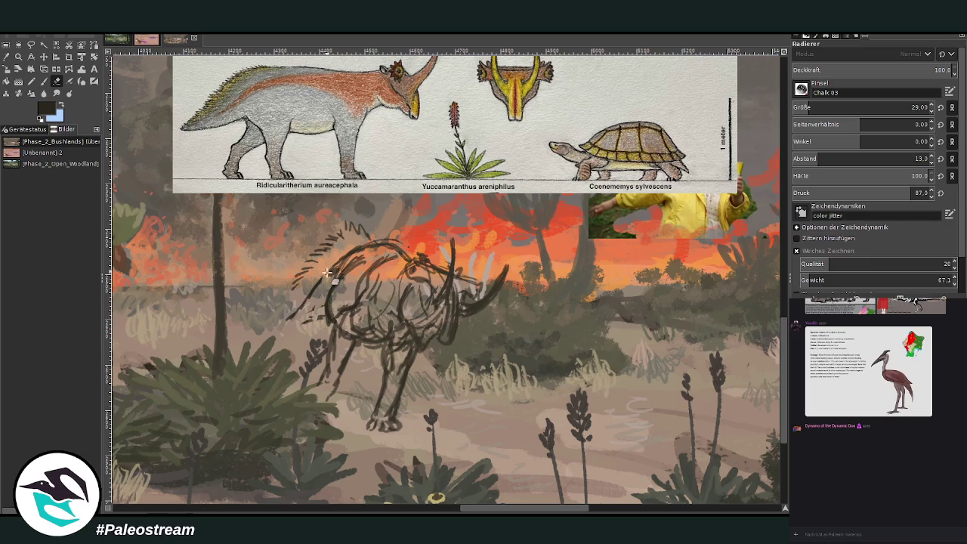
# Erase lines around the back, head and shoulder; redraw the front leg, chest and belly
pyautogui.moveTo(336, 274)
pyautogui.mouseDown()
pyautogui.moveTo(344, 257)
pyautogui.moveTo(315, 296)
pyautogui.moveTo(330, 310)
pyautogui.moveTo(343, 273)
pyautogui.mouseUp()
pyautogui.press('p')
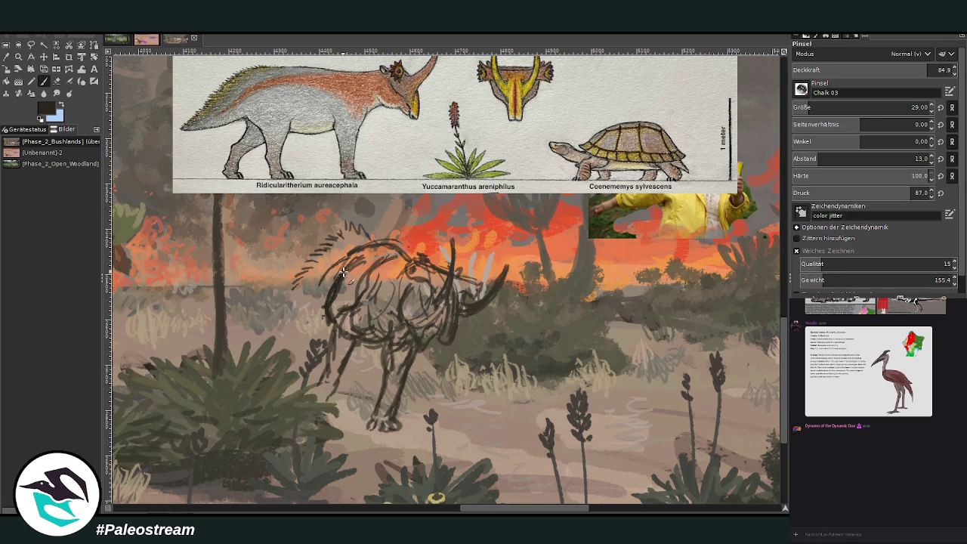
pyautogui.hotkey('shift', 'e')
pyautogui.moveTo(322, 304)
pyautogui.mouseDown()
pyautogui.moveTo(355, 257)
pyautogui.moveTo(324, 317)
pyautogui.mouseUp()
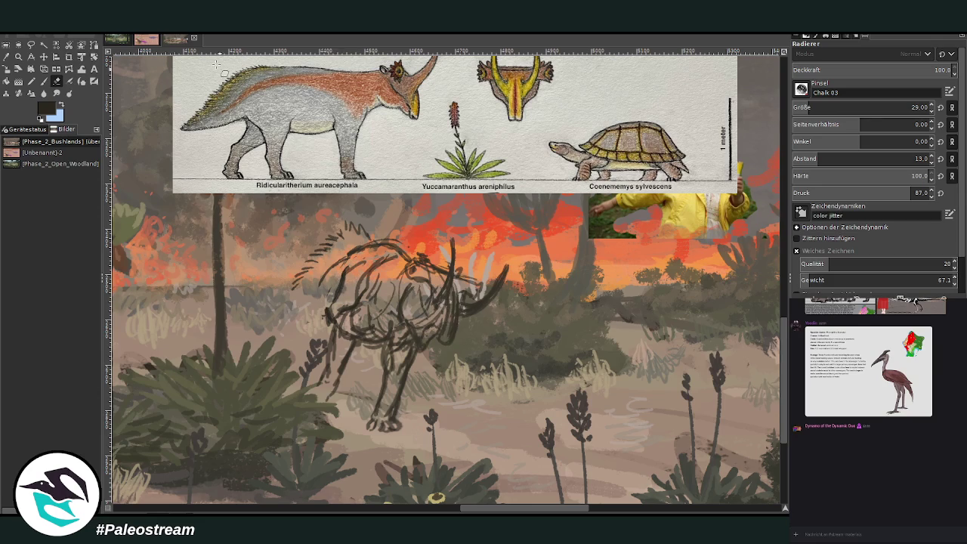
pyautogui.press('p')
pyautogui.moveTo(321, 318)
pyautogui.mouseDown()
pyautogui.moveTo(306, 296)
pyautogui.moveTo(292, 352)
pyautogui.moveTo(303, 349)
pyautogui.moveTo(290, 355)
pyautogui.mouseUp()
pyautogui.moveTo(311, 299); pyautogui.dragTo(323, 323)
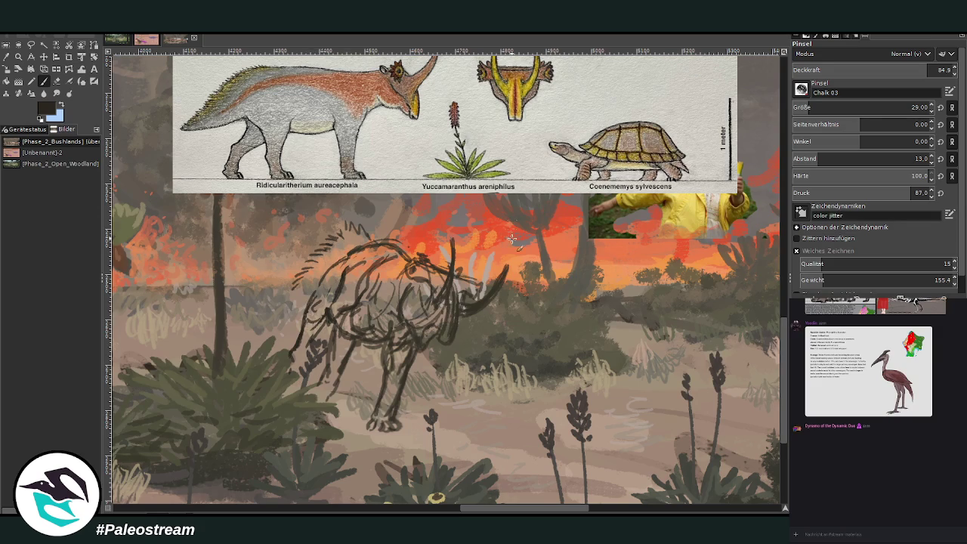
pyautogui.moveTo(423, 311); pyautogui.dragTo(440, 334)
pyautogui.moveTo(488, 257); pyautogui.dragTo(475, 296)
# Redraw the back, front leg, foot, chest, neck and belly lines, then lighten the neck and hump
pyautogui.hotkey('shift', 'e')
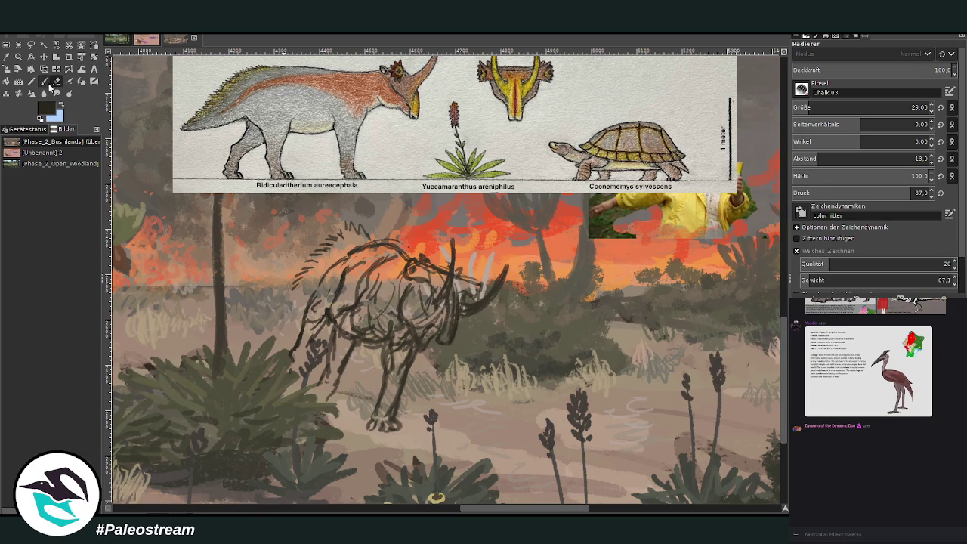
pyautogui.click(45, 81)
pyautogui.moveTo(287, 280)
pyautogui.mouseDown()
pyautogui.moveTo(322, 335)
pyautogui.moveTo(309, 355)
pyautogui.mouseUp()
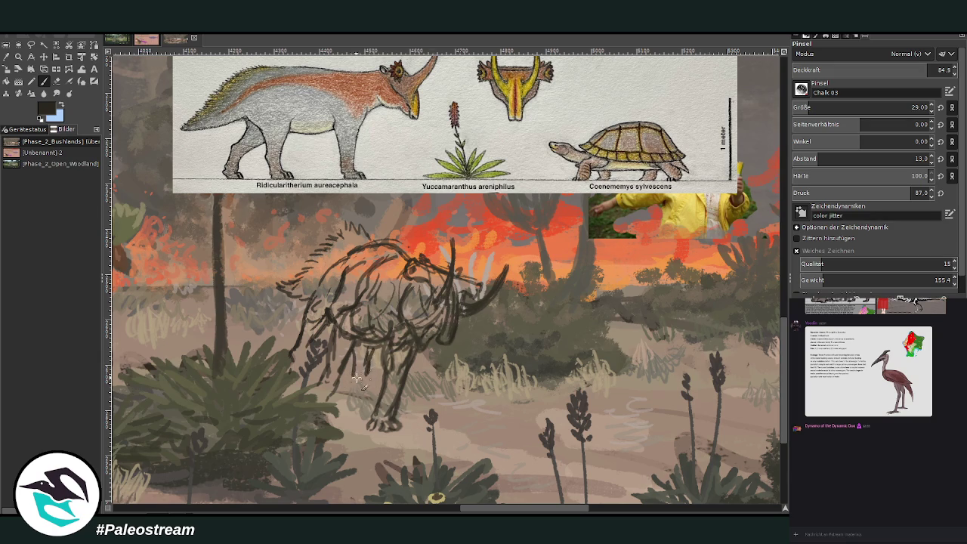
pyautogui.moveTo(356, 396)
pyautogui.mouseDown()
pyautogui.moveTo(366, 408)
pyautogui.moveTo(375, 403)
pyautogui.moveTo(366, 411)
pyautogui.mouseUp()
pyautogui.moveTo(354, 378); pyautogui.dragTo(348, 354)
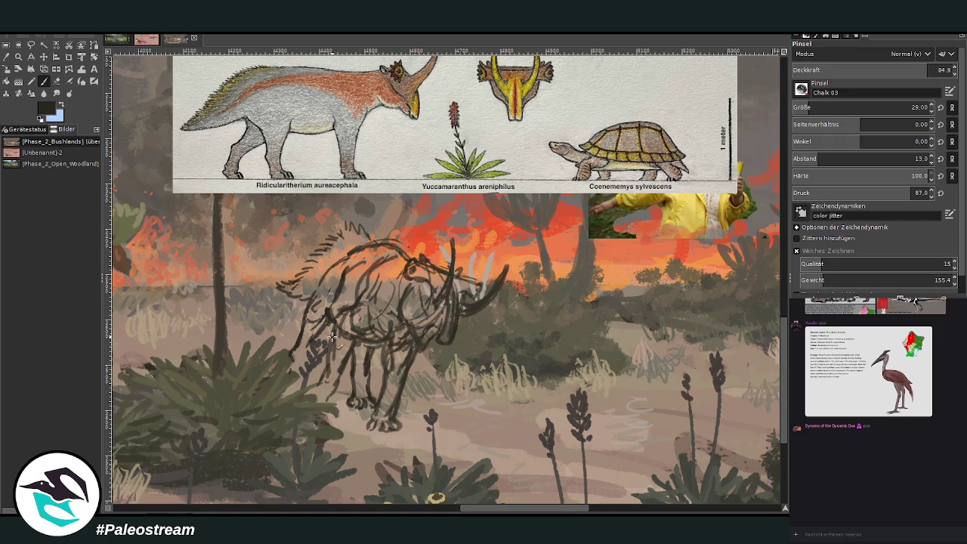
pyautogui.moveTo(291, 346)
pyautogui.mouseDown()
pyautogui.moveTo(310, 310)
pyautogui.moveTo(332, 306)
pyautogui.moveTo(331, 283)
pyautogui.mouseUp()
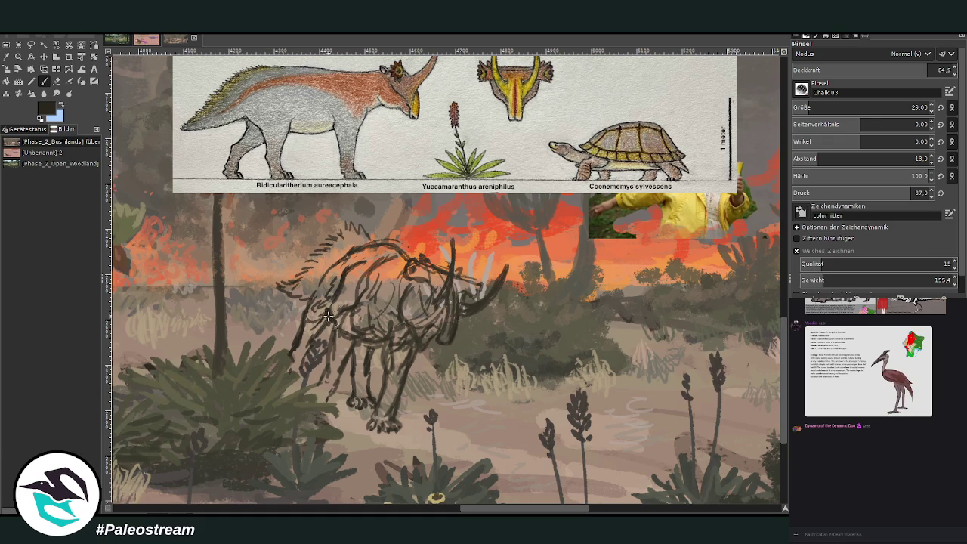
pyautogui.moveTo(356, 343); pyautogui.dragTo(391, 343)
pyautogui.click(56, 81)
pyautogui.moveTo(340, 320); pyautogui.dragTo(389, 242)
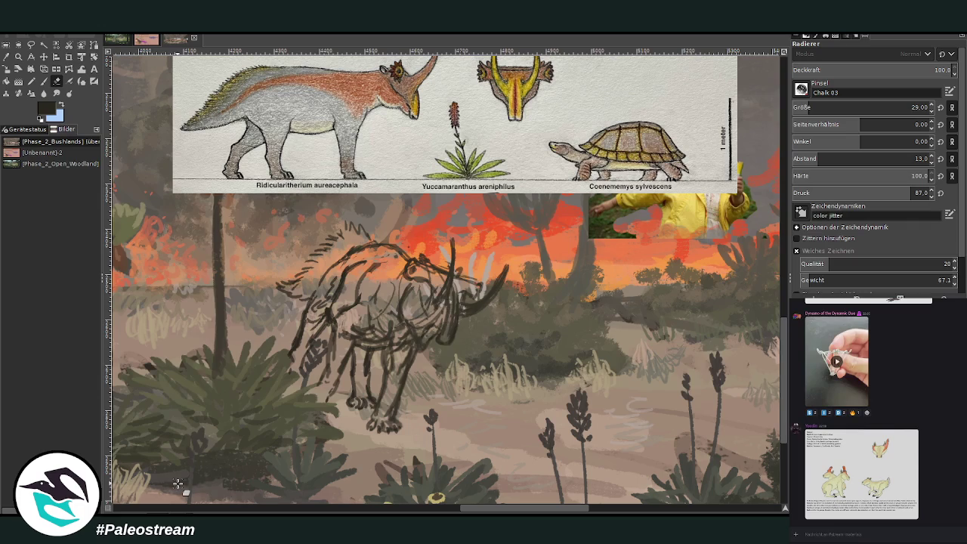
# Block sampled grey over the body, hump, belly and legs with a size-45 chalk brush
pyautogui.click(6, 57)
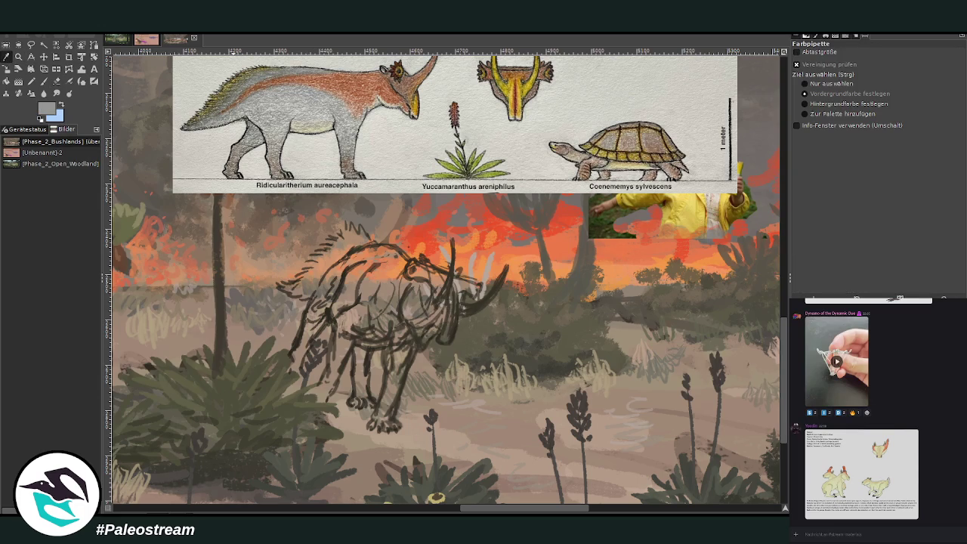
pyautogui.click(43, 83)
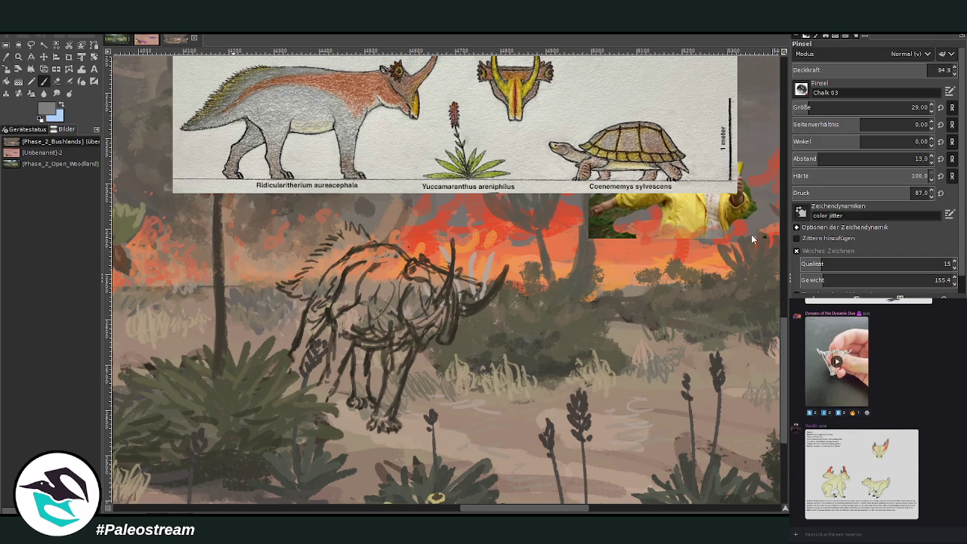
pyautogui.click(817, 108)
pyautogui.moveTo(364, 286)
pyautogui.mouseDown()
pyautogui.moveTo(376, 267)
pyautogui.moveTo(373, 283)
pyautogui.mouseUp()
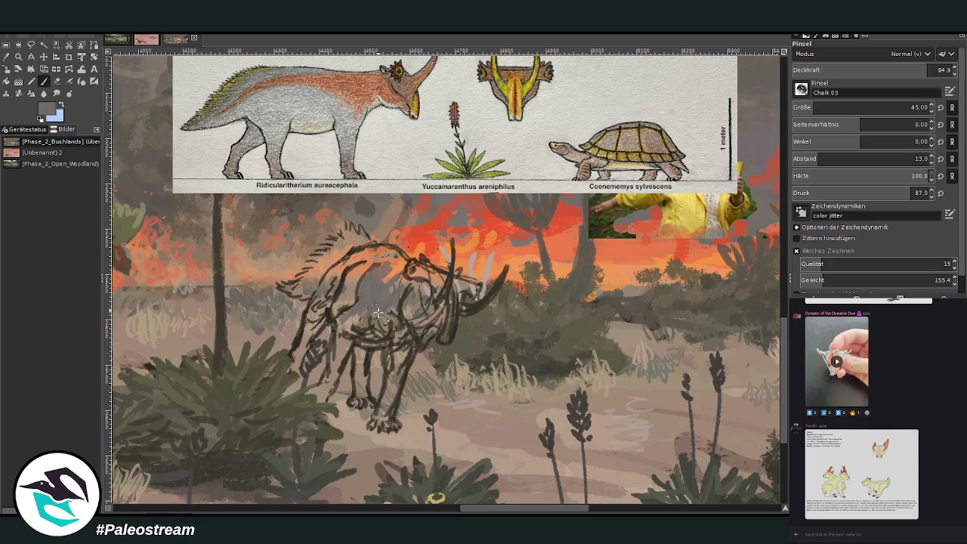
pyautogui.moveTo(373, 283)
pyautogui.mouseDown()
pyautogui.moveTo(391, 258)
pyautogui.moveTo(397, 278)
pyautogui.moveTo(393, 257)
pyautogui.moveTo(406, 260)
pyautogui.moveTo(351, 250)
pyautogui.moveTo(326, 297)
pyautogui.mouseUp()
pyautogui.moveTo(384, 233)
pyautogui.mouseDown()
pyautogui.moveTo(367, 272)
pyautogui.moveTo(338, 273)
pyautogui.moveTo(378, 249)
pyautogui.moveTo(400, 269)
pyautogui.moveTo(399, 254)
pyautogui.moveTo(331, 285)
pyautogui.moveTo(336, 271)
pyautogui.moveTo(321, 291)
pyautogui.moveTo(344, 336)
pyautogui.moveTo(370, 306)
pyautogui.moveTo(396, 333)
pyautogui.moveTo(387, 311)
pyautogui.mouseUp()
pyautogui.moveTo(353, 275)
pyautogui.mouseDown()
pyautogui.moveTo(348, 287)
pyautogui.moveTo(321, 283)
pyautogui.mouseUp()
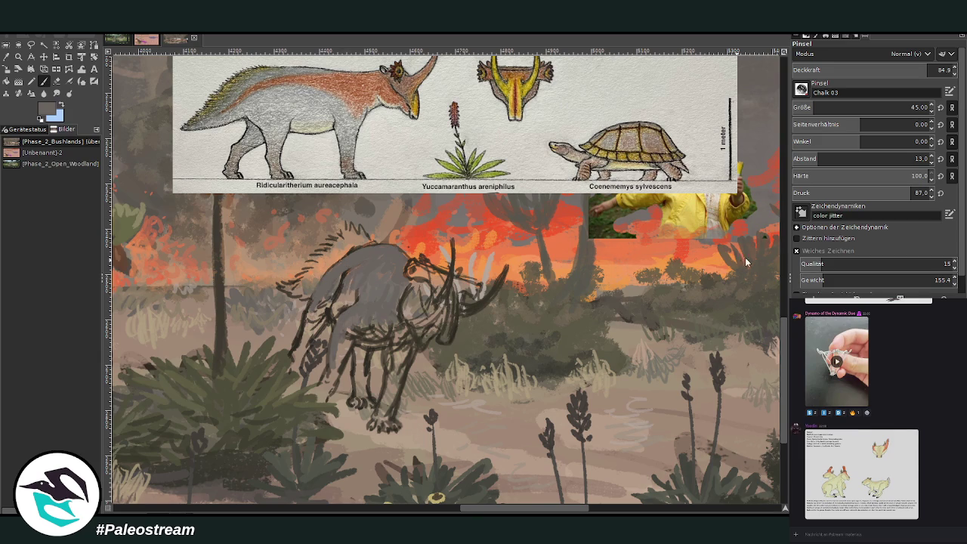
pyautogui.moveTo(378, 239)
pyautogui.mouseDown()
pyautogui.moveTo(335, 321)
pyautogui.moveTo(351, 300)
pyautogui.moveTo(348, 286)
pyautogui.moveTo(349, 297)
pyautogui.moveTo(390, 322)
pyautogui.mouseUp()
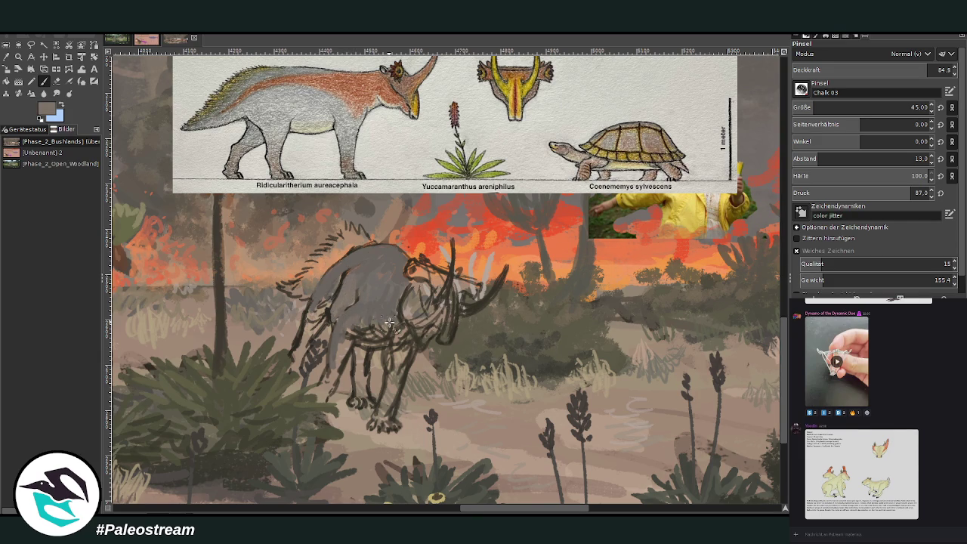
pyautogui.moveTo(384, 333)
pyautogui.mouseDown()
pyautogui.moveTo(382, 344)
pyautogui.moveTo(369, 340)
pyautogui.moveTo(399, 348)
pyautogui.moveTo(389, 394)
pyautogui.moveTo(408, 355)
pyautogui.moveTo(391, 373)
pyautogui.moveTo(385, 419)
pyautogui.moveTo(381, 338)
pyautogui.mouseUp()
pyautogui.moveTo(392, 396)
pyautogui.mouseDown()
pyautogui.moveTo(408, 356)
pyautogui.moveTo(385, 425)
pyautogui.mouseUp()
pyautogui.moveTo(329, 375)
pyautogui.mouseDown()
pyautogui.moveTo(321, 400)
pyautogui.moveTo(359, 326)
pyautogui.moveTo(340, 371)
pyautogui.moveTo(382, 332)
pyautogui.moveTo(370, 338)
pyautogui.moveTo(405, 337)
pyautogui.moveTo(397, 296)
pyautogui.mouseUp()
# Shade the shoulder in darker grey, then add back strokes at 51.4 opacity; shrink brush to 27
pyautogui.keyDown('ctrl'); pyautogui.click(762, 238); pyautogui.keyUp('ctrl')
pyautogui.keyDown('ctrl'); pyautogui.click(765, 251); pyautogui.keyUp('ctrl')
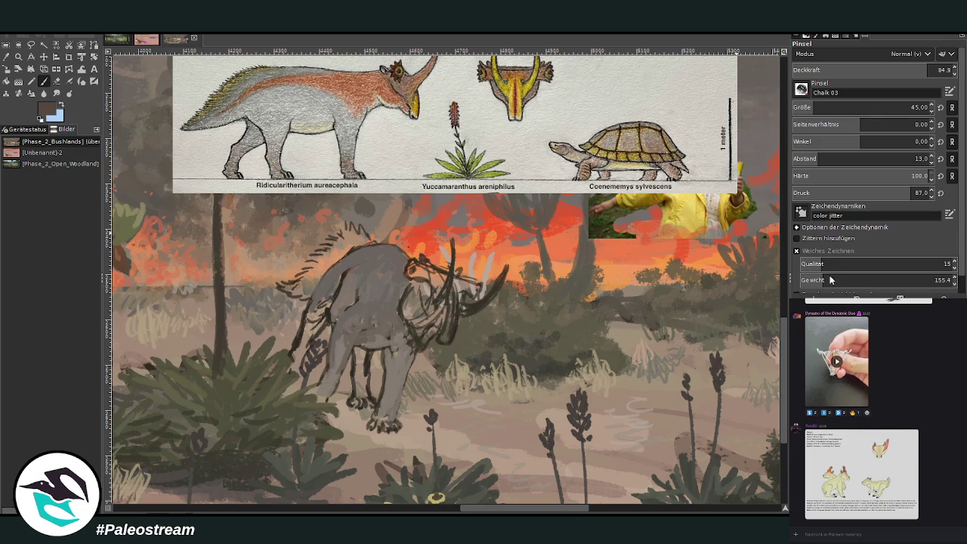
pyautogui.moveTo(396, 305)
pyautogui.mouseDown()
pyautogui.moveTo(395, 317)
pyautogui.moveTo(399, 294)
pyautogui.moveTo(399, 319)
pyautogui.moveTo(407, 281)
pyautogui.moveTo(387, 297)
pyautogui.moveTo(398, 274)
pyautogui.moveTo(385, 295)
pyautogui.moveTo(400, 261)
pyautogui.moveTo(390, 260)
pyautogui.moveTo(383, 292)
pyautogui.moveTo(387, 257)
pyautogui.moveTo(364, 263)
pyautogui.moveTo(377, 288)
pyautogui.moveTo(381, 260)
pyautogui.moveTo(351, 261)
pyautogui.mouseUp()
pyautogui.press('less')
pyautogui.press('less')
pyautogui.press('less')
pyautogui.click(875, 68)
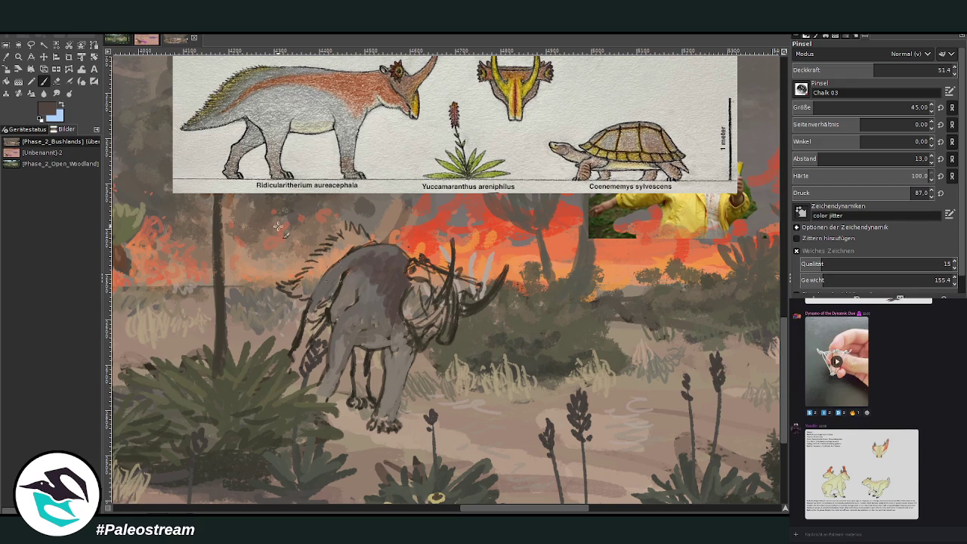
pyautogui.keyDown('ctrl'); pyautogui.click(756, 241); pyautogui.keyUp('ctrl')
pyautogui.moveTo(784, 399)
pyautogui.mouseDown()
pyautogui.moveTo(783, 384)
pyautogui.moveTo(784, 392)
pyautogui.mouseUp()
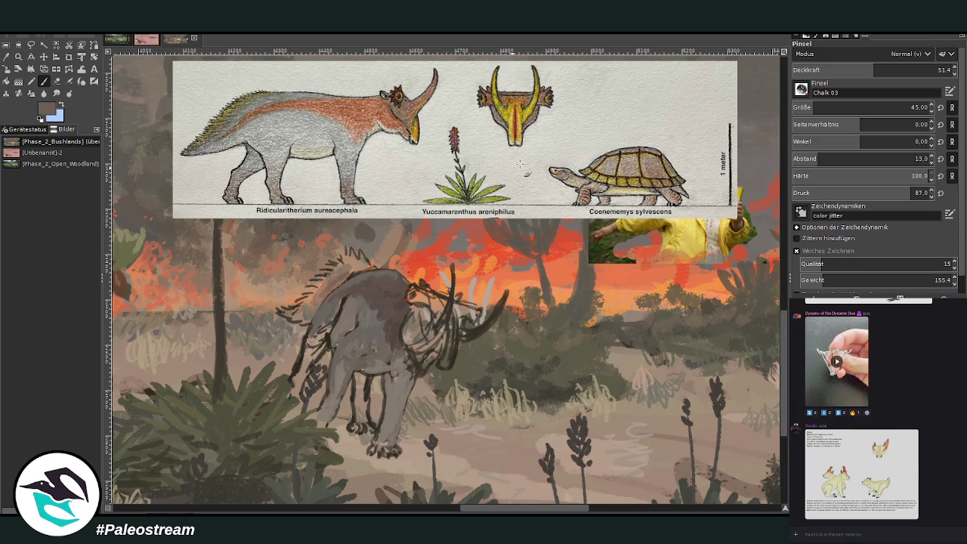
pyautogui.moveTo(885, 72); pyautogui.dragTo(904, 72)
pyautogui.moveTo(345, 279)
pyautogui.mouseDown()
pyautogui.moveTo(334, 270)
pyautogui.moveTo(341, 266)
pyautogui.moveTo(306, 318)
pyautogui.moveTo(287, 320)
pyautogui.mouseUp()
pyautogui.press('[')
pyautogui.press('[')
pyautogui.press('[')
pyautogui.press('>')
pyautogui.press('>')
# Draw bold dark horn curves, then undo them to keep the horns shorter
pyautogui.keyDown('ctrl'); pyautogui.click(738, 172); pyautogui.keyUp('ctrl')
pyautogui.moveTo(508, 293); pyautogui.dragTo(511, 242)
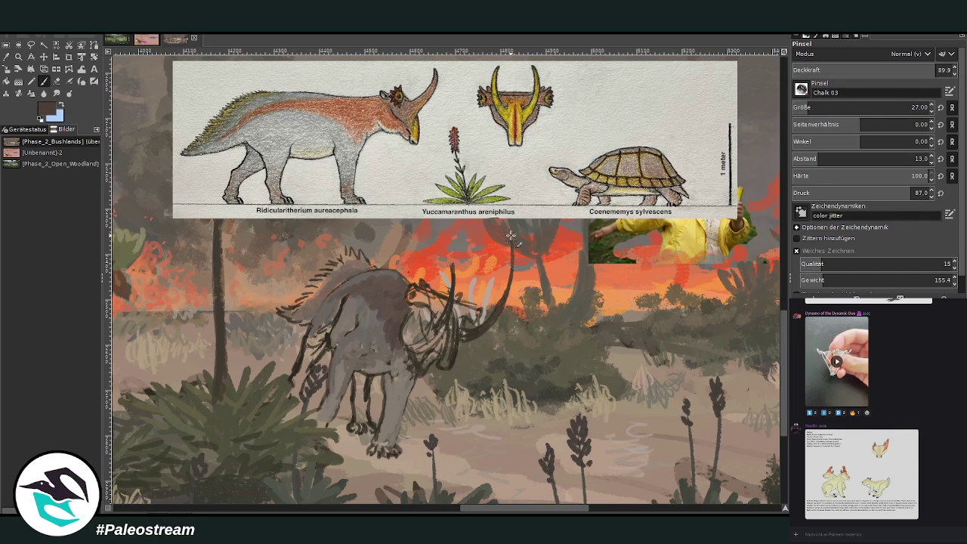
pyautogui.moveTo(452, 311); pyautogui.dragTo(437, 231)
pyautogui.moveTo(505, 309)
pyautogui.mouseDown()
pyautogui.moveTo(513, 231)
pyautogui.moveTo(476, 344)
pyautogui.mouseUp()
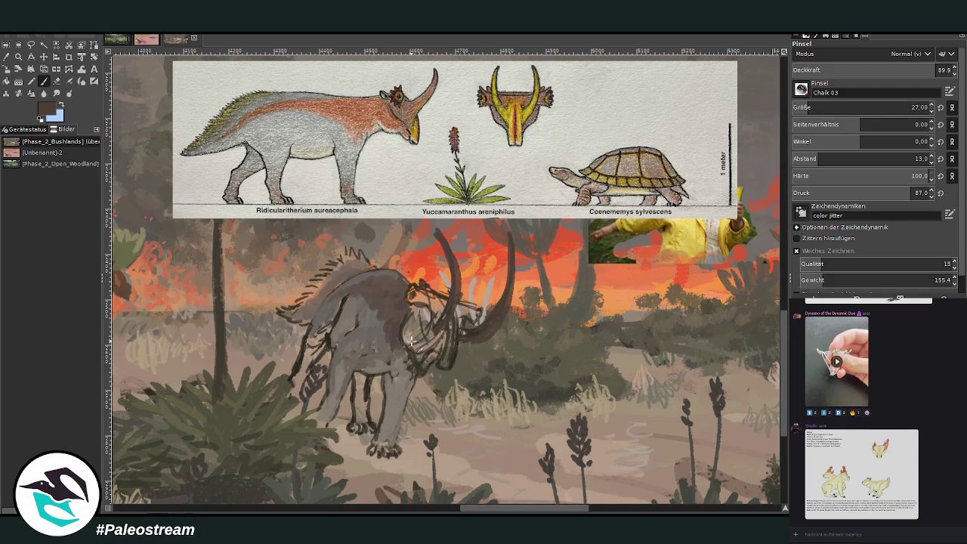
pyautogui.hotkey('ctrl', 'z')
pyautogui.hotkey('ctrl', 'z')
pyautogui.hotkey('ctrl', 'z')
pyautogui.hotkey('ctrl', 'z')
pyautogui.hotkey('ctrl', 'z')
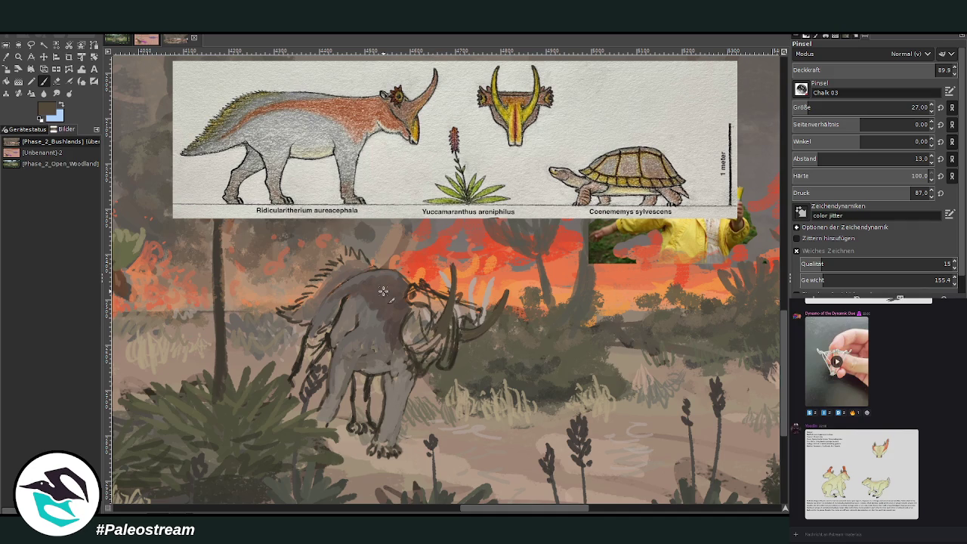
# Paint darker grey around the horn base and tan strokes along the left horn
pyautogui.keyDown('ctrl'); pyautogui.click(771, 247); pyautogui.keyUp('ctrl')
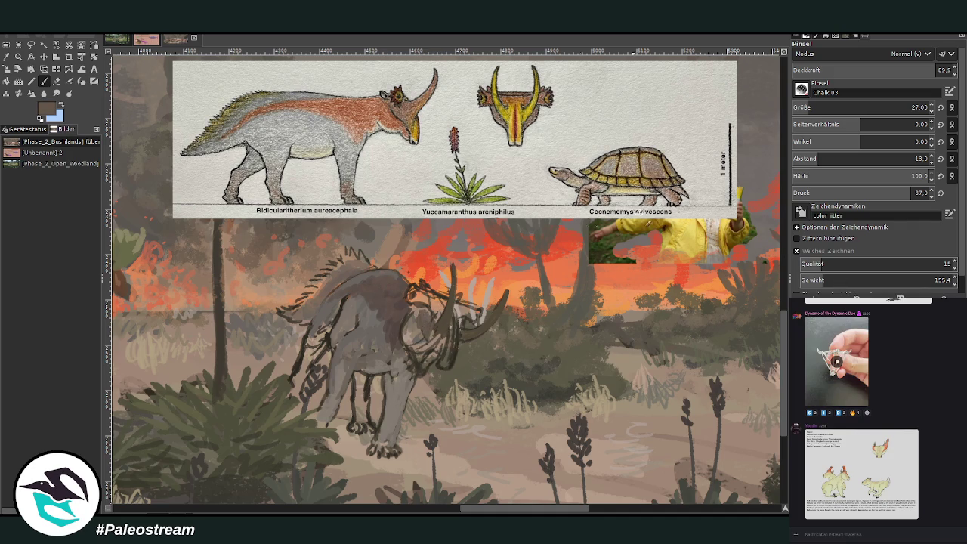
pyautogui.keyDown('ctrl'); pyautogui.click(445, 114); pyautogui.keyUp('ctrl')
pyautogui.moveTo(400, 319)
pyautogui.mouseDown()
pyautogui.moveTo(420, 332)
pyautogui.moveTo(428, 308)
pyautogui.moveTo(439, 348)
pyautogui.mouseUp()
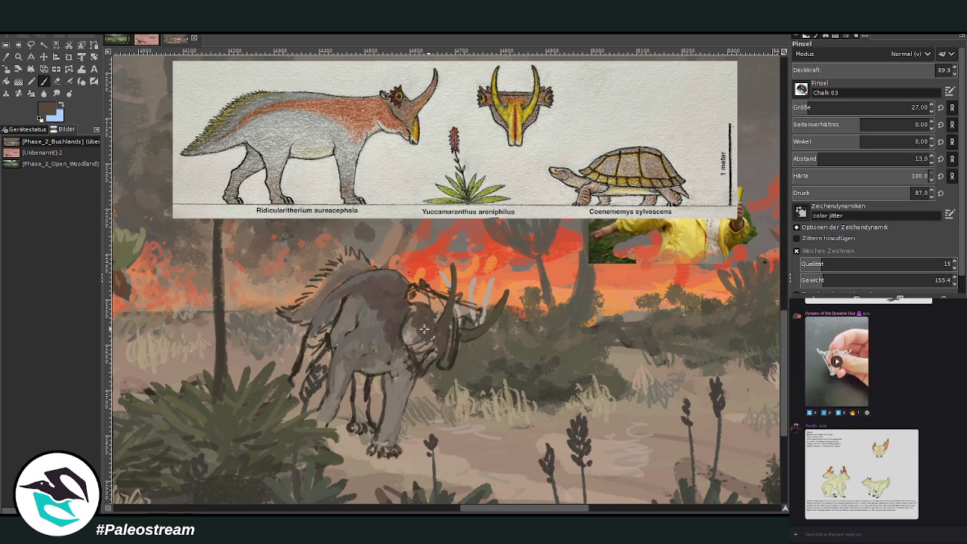
pyautogui.moveTo(421, 317); pyautogui.dragTo(411, 310)
pyautogui.moveTo(450, 341); pyautogui.dragTo(439, 368)
pyautogui.moveTo(451, 316); pyautogui.dragTo(444, 365)
pyautogui.moveTo(456, 315); pyautogui.dragTo(465, 333)
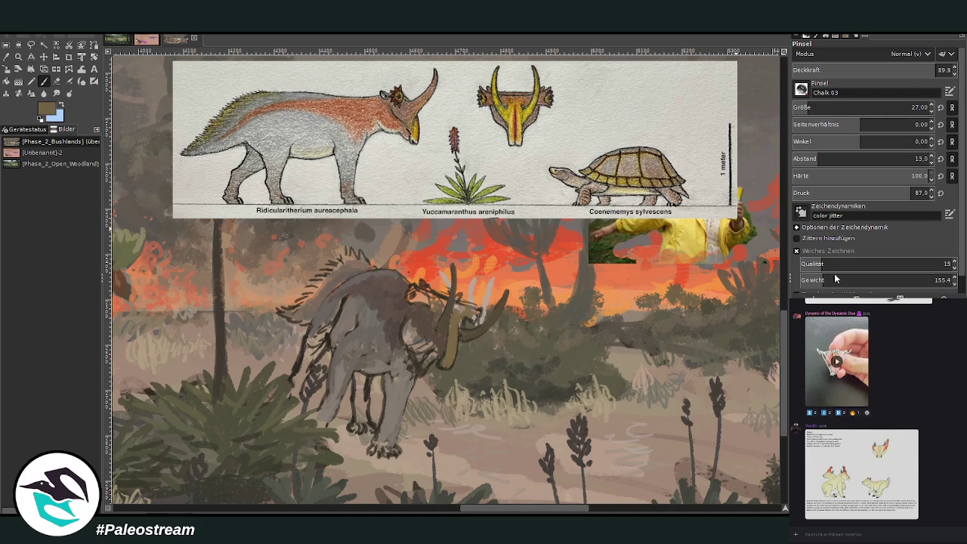
# Darken the frill in dark brown and add a size-18 light tan highlight up the horn
pyautogui.moveTo(417, 294)
pyautogui.mouseDown()
pyautogui.moveTo(483, 319)
pyautogui.moveTo(465, 309)
pyautogui.mouseUp()
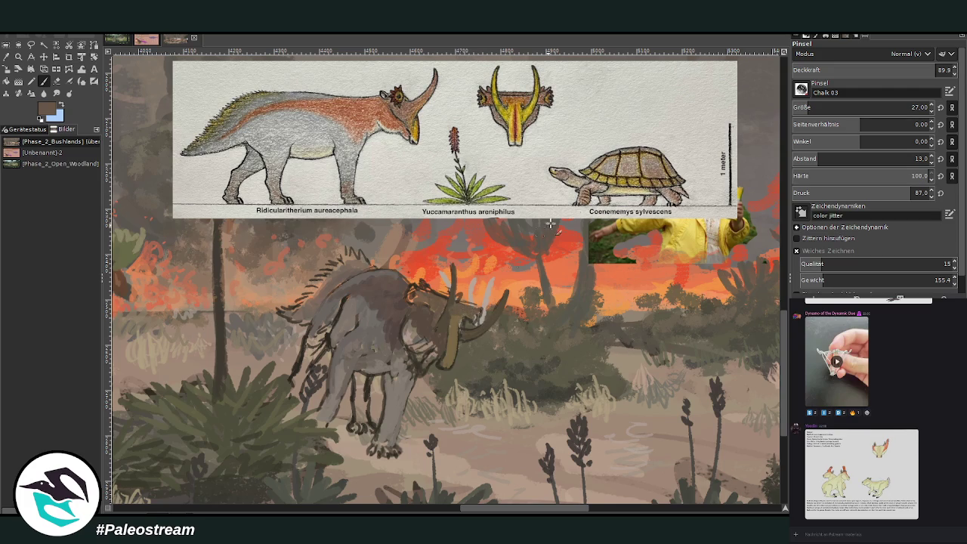
pyautogui.keyDown('ctrl'); pyautogui.click(781, 224); pyautogui.keyUp('ctrl')
pyautogui.click(806, 108)
pyautogui.moveTo(478, 323); pyautogui.dragTo(495, 306)
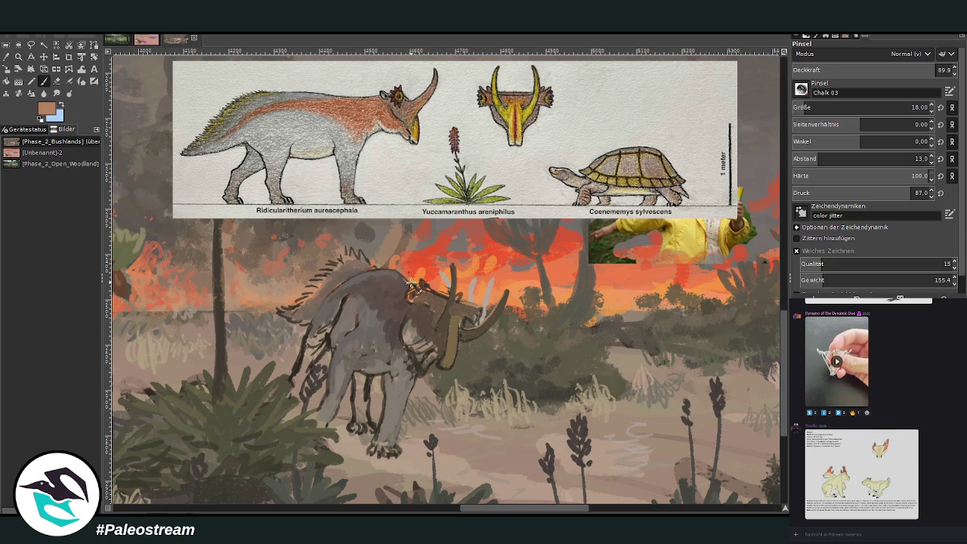
# Paint orange-tan spikes along the back crest, then a grey leg patch at 58.7 opacity
pyautogui.keyDown('ctrl'); pyautogui.click(778, 198); pyautogui.keyUp('ctrl')
pyautogui.moveTo(369, 263)
pyautogui.mouseDown()
pyautogui.moveTo(349, 249)
pyautogui.moveTo(302, 297)
pyautogui.mouseUp()
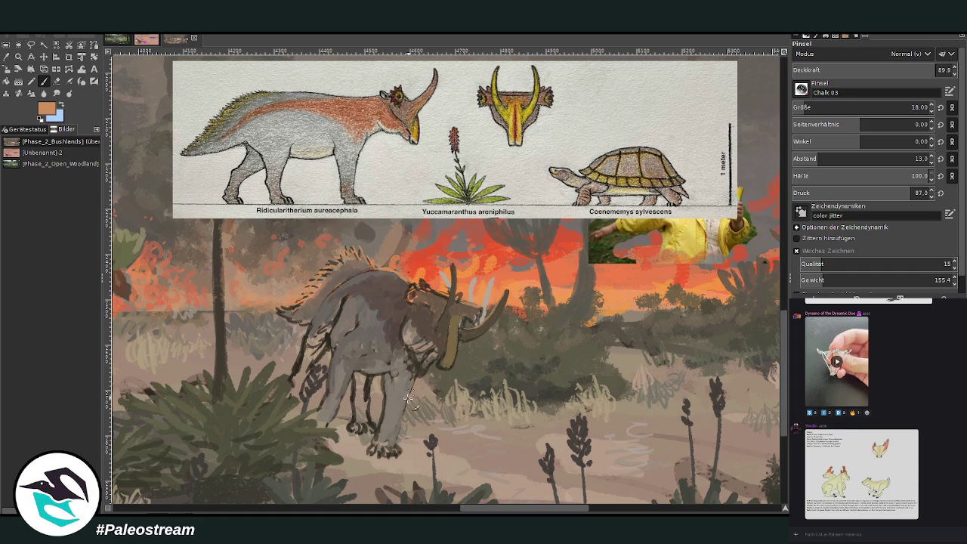
pyautogui.click(886, 69)
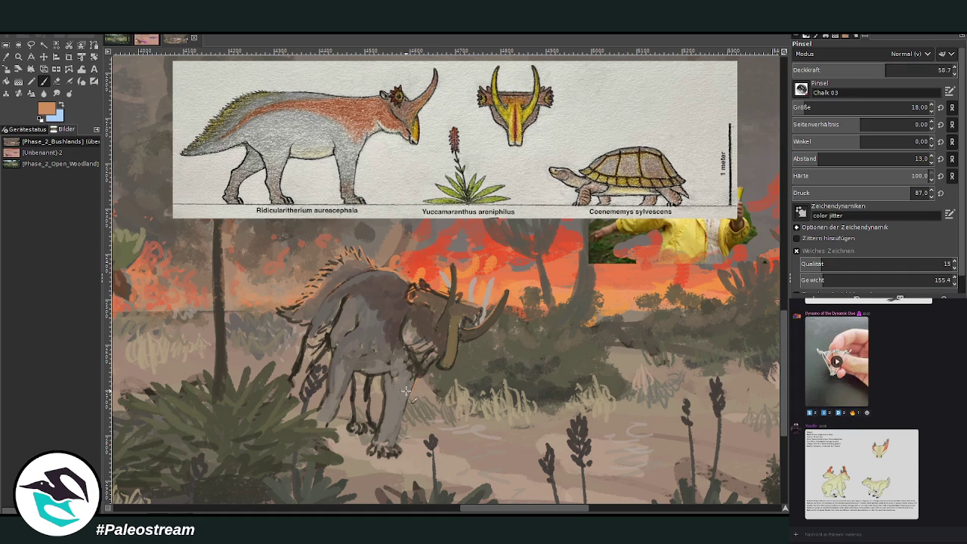
pyautogui.moveTo(365, 381); pyautogui.dragTo(373, 408)
# Sample the creature's grey and hatch the front leg with a size-43 brush
pyautogui.press('o')
pyautogui.click(380, 346)
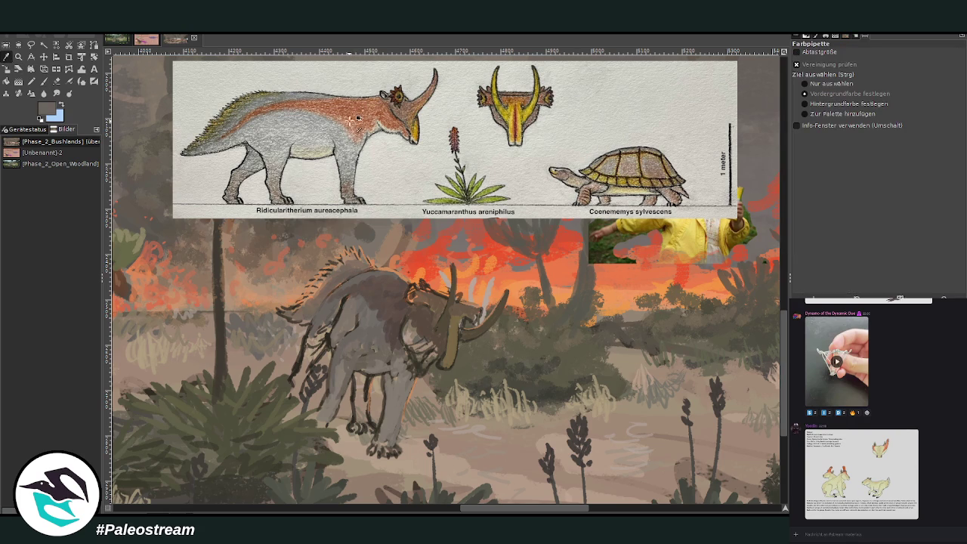
pyautogui.press('p')
pyautogui.click(805, 107)
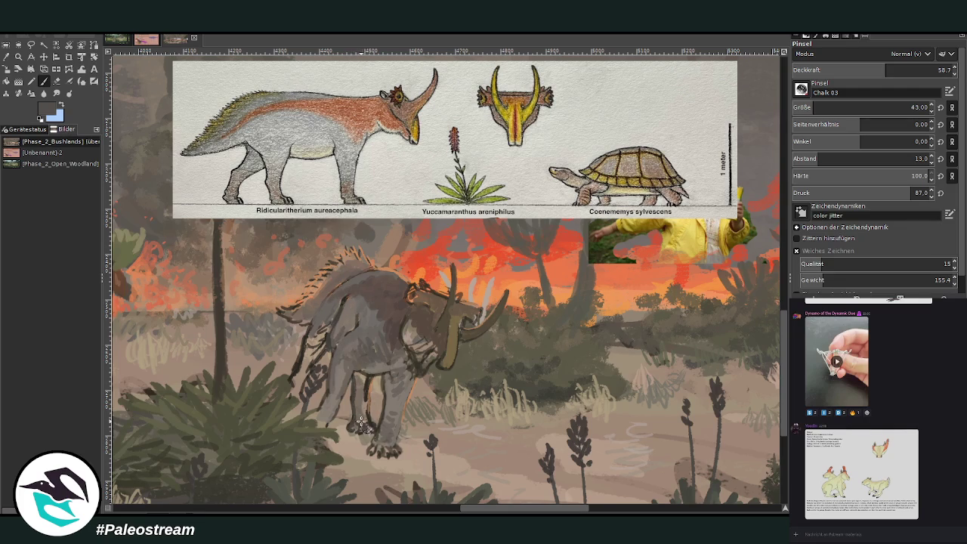
pyautogui.moveTo(362, 390); pyautogui.dragTo(367, 420)
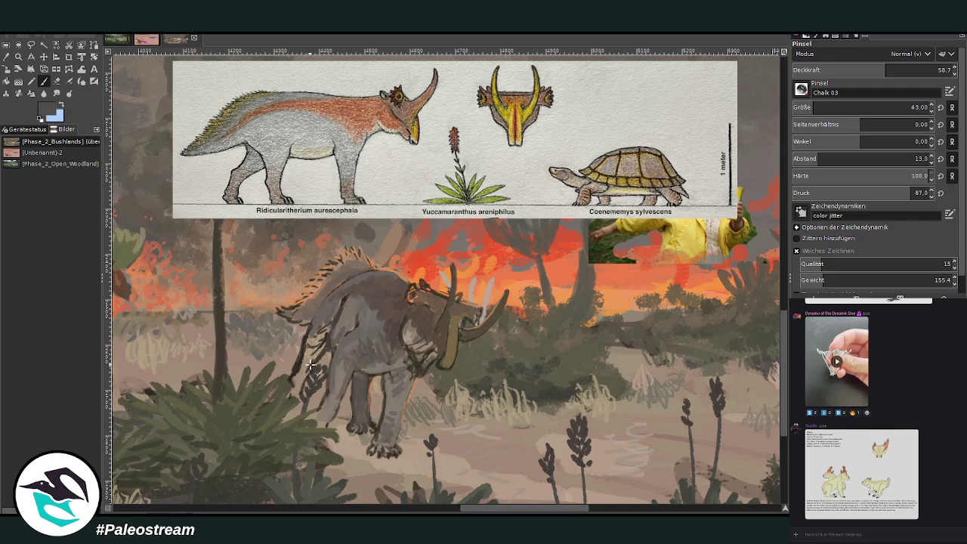
pyautogui.moveTo(296, 384); pyautogui.dragTo(310, 349)
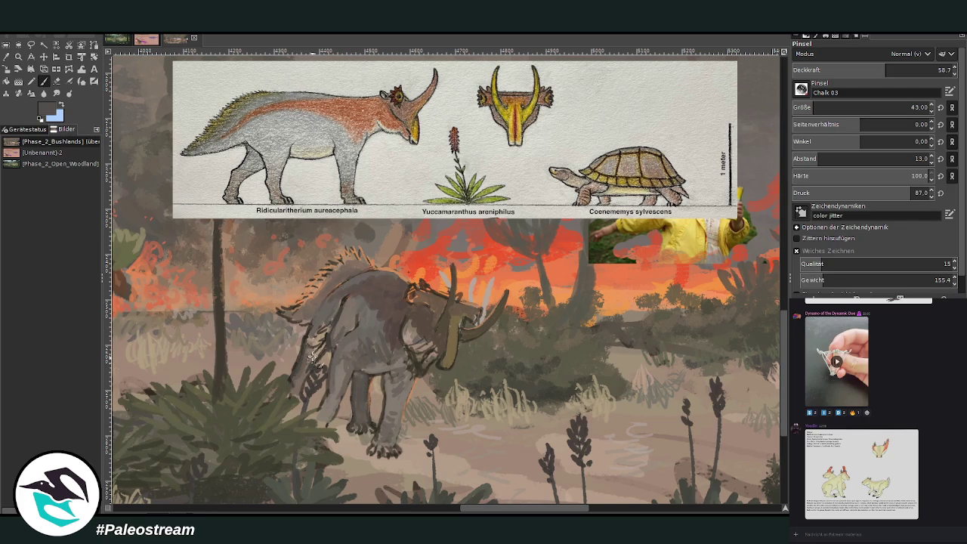
pyautogui.scroll(1, 880, 69)
pyautogui.moveTo(319, 350)
pyautogui.mouseDown()
pyautogui.moveTo(309, 331)
pyautogui.moveTo(291, 393)
pyautogui.moveTo(298, 397)
pyautogui.moveTo(343, 302)
pyautogui.moveTo(325, 319)
pyautogui.moveTo(305, 316)
pyautogui.mouseUp()
# At size 23 and opacity 76.7, add small grey chalk marks along the back mane
pyautogui.click(916, 68)
pyautogui.click(804, 108)
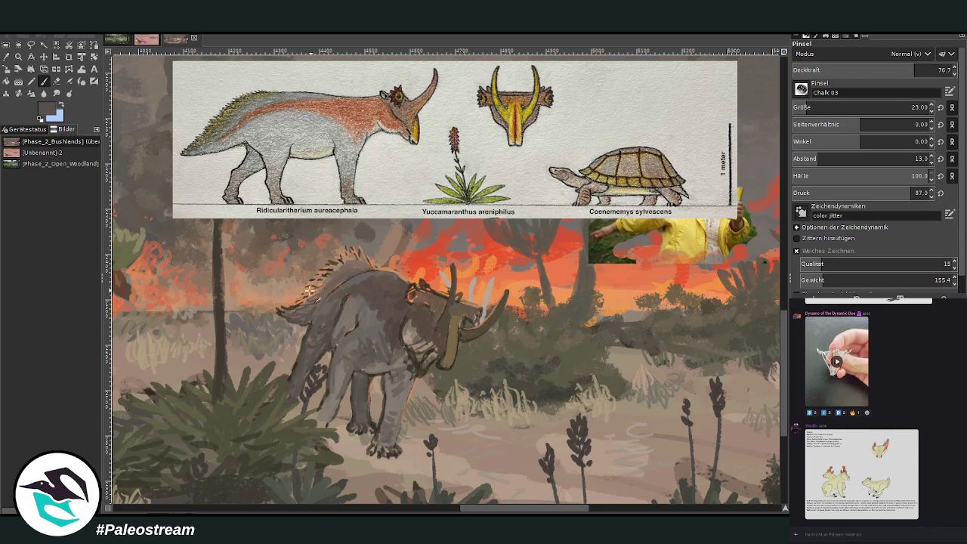
pyautogui.moveTo(317, 294)
pyautogui.mouseDown()
pyautogui.moveTo(358, 268)
pyautogui.moveTo(361, 250)
pyautogui.mouseUp()
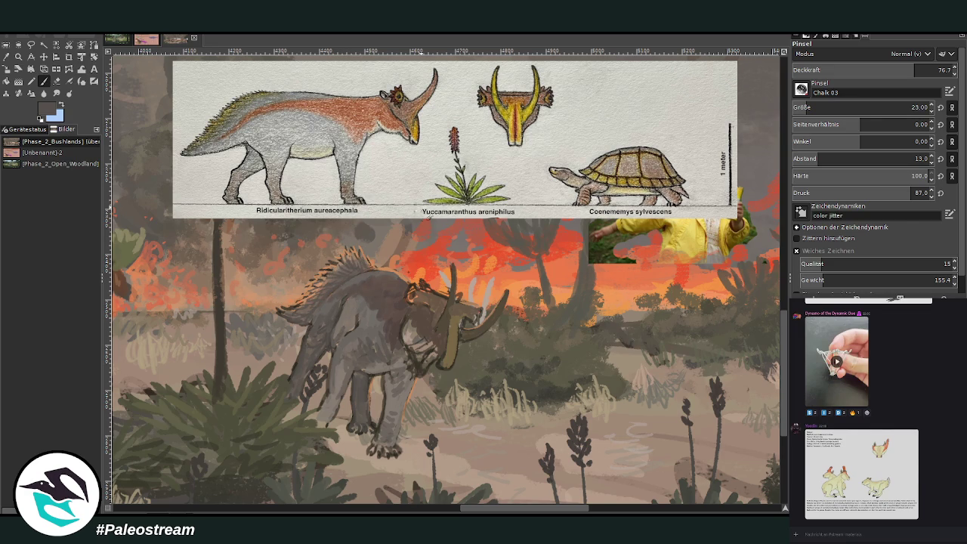
pyautogui.keyDown('ctrl'); pyautogui.click(707, 228); pyautogui.keyUp('ctrl')
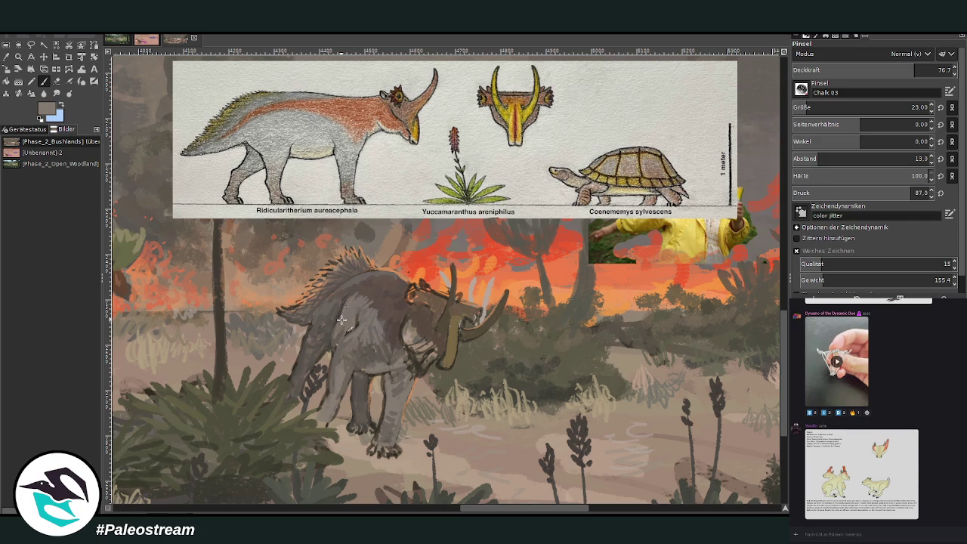
pyautogui.moveTo(355, 278); pyautogui.dragTo(344, 287)
# Sample dark browns from the creature and paint dark strokes on the face and neck at 60.6 opacity
pyautogui.press('o')
pyautogui.click(415, 294)
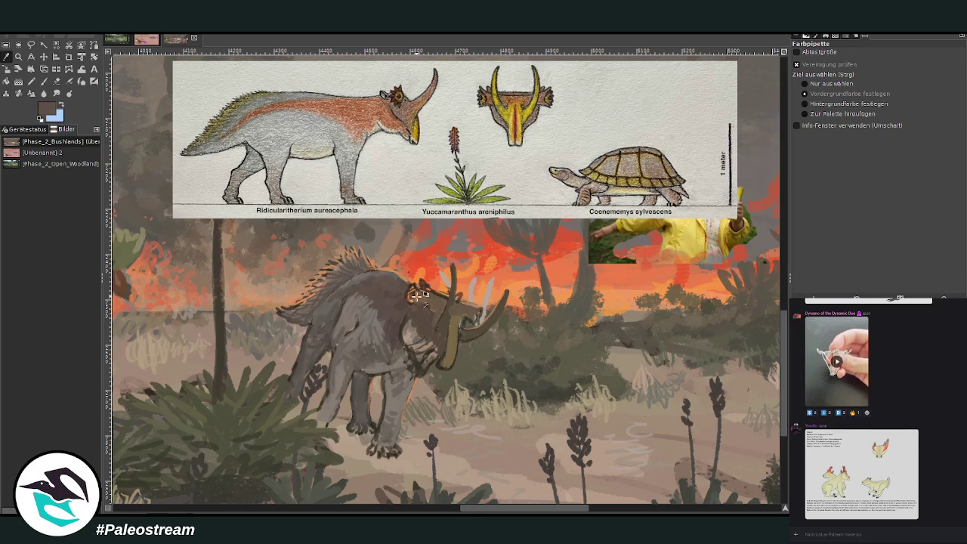
pyautogui.click(768, 258)
pyautogui.press('p')
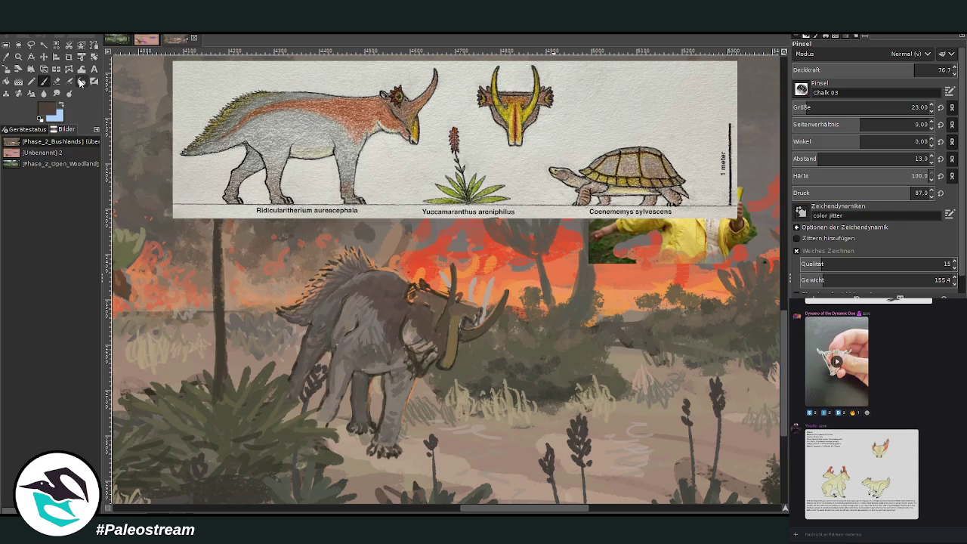
pyautogui.moveTo(417, 326)
pyautogui.mouseDown()
pyautogui.moveTo(417, 356)
pyautogui.moveTo(429, 334)
pyautogui.moveTo(421, 344)
pyautogui.moveTo(408, 317)
pyautogui.moveTo(429, 335)
pyautogui.moveTo(416, 311)
pyautogui.moveTo(420, 325)
pyautogui.moveTo(405, 305)
pyautogui.moveTo(390, 331)
pyautogui.mouseUp()
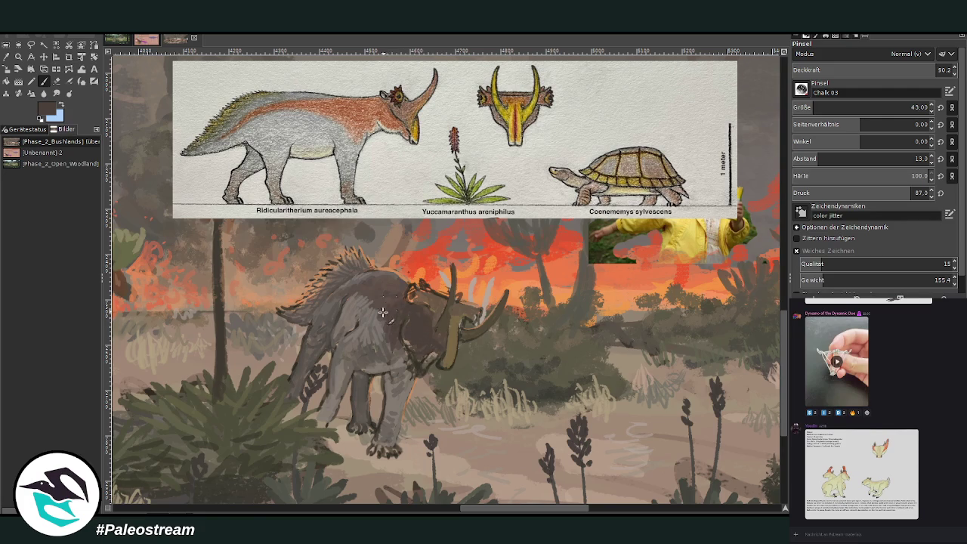
pyautogui.moveTo(876, 73); pyautogui.dragTo(861, 73)
pyautogui.moveTo(386, 337); pyautogui.dragTo(395, 332)
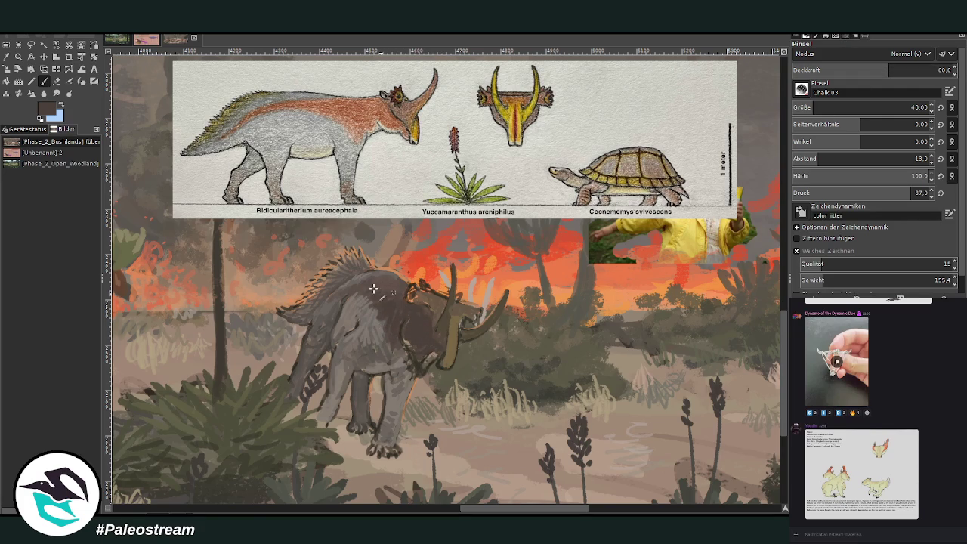
# Sample light grey and darker creature colours, then reduce the brush size to 26
pyautogui.click(6, 56)
pyautogui.click(408, 358)
pyautogui.click(706, 103)
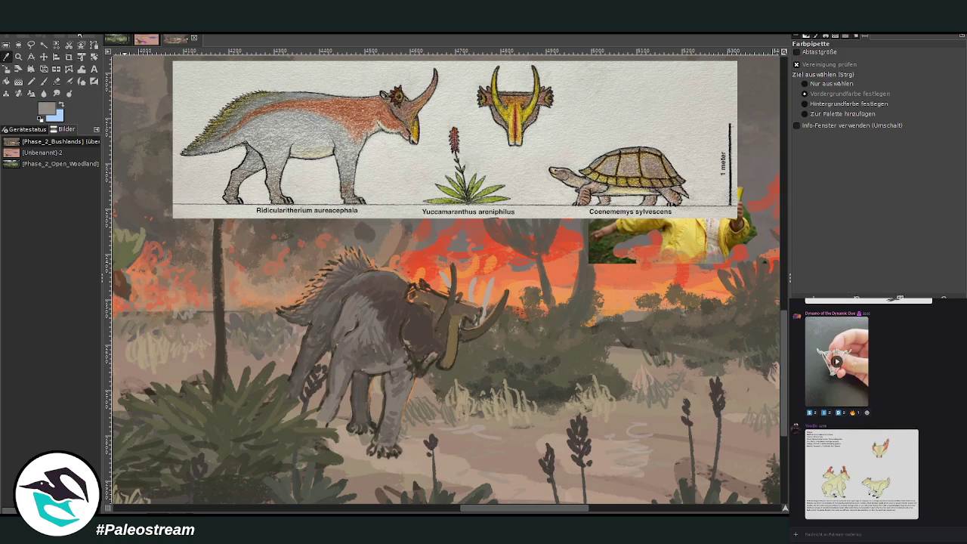
pyautogui.click(43, 81)
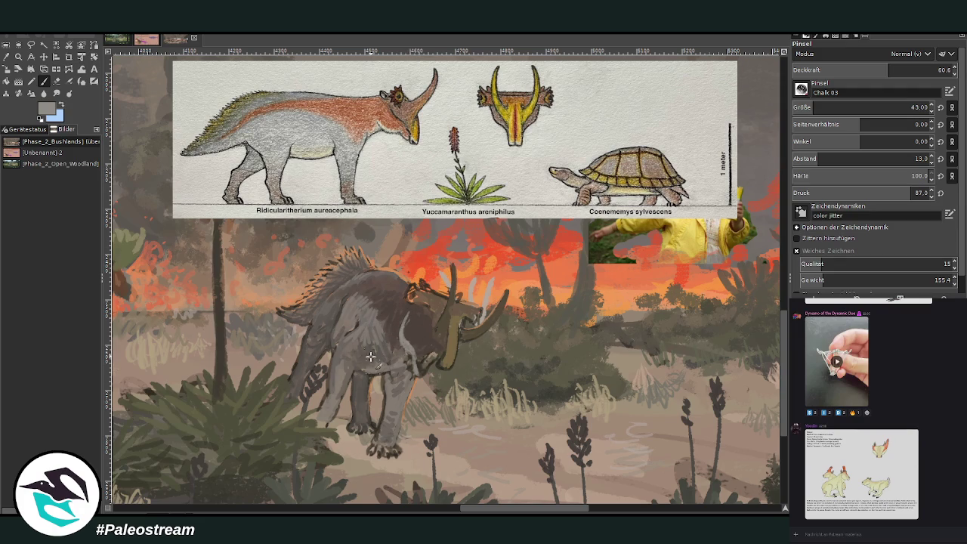
pyautogui.press('o')
pyautogui.click(424, 343)
pyautogui.press('p')
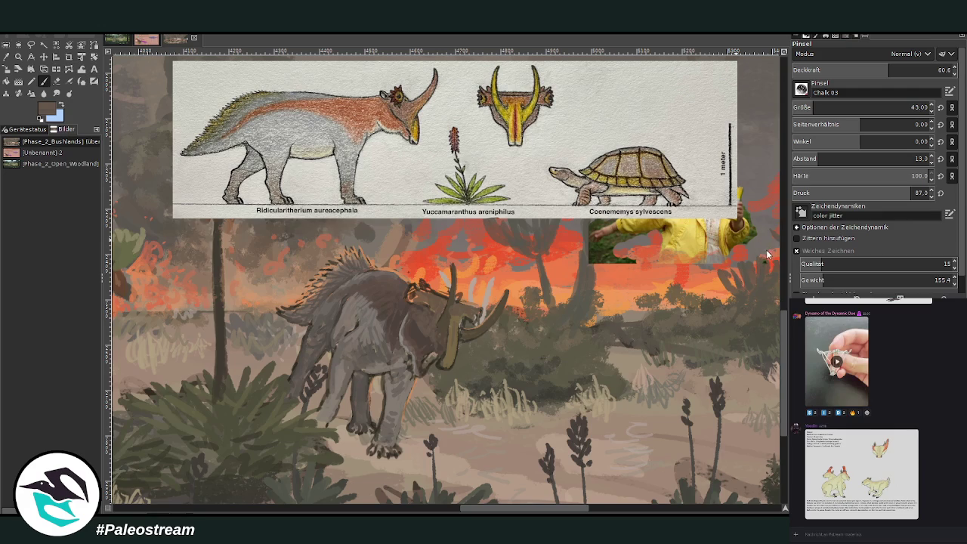
pyautogui.click(911, 107)
# Paint brown and light tan strokes over the creature's lower horn
pyautogui.press('o')
pyautogui.click(452, 349)
pyautogui.press('p')
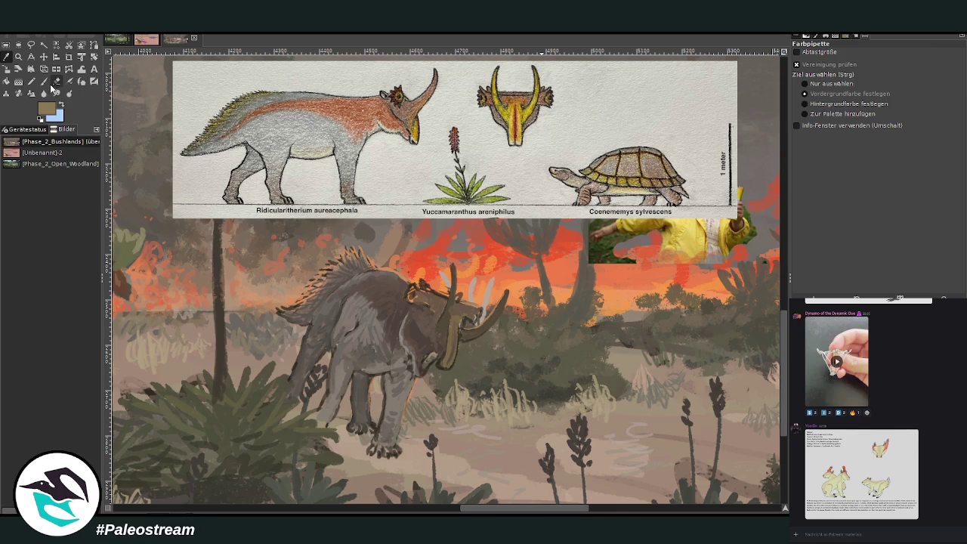
pyautogui.moveTo(447, 359); pyautogui.dragTo(453, 356)
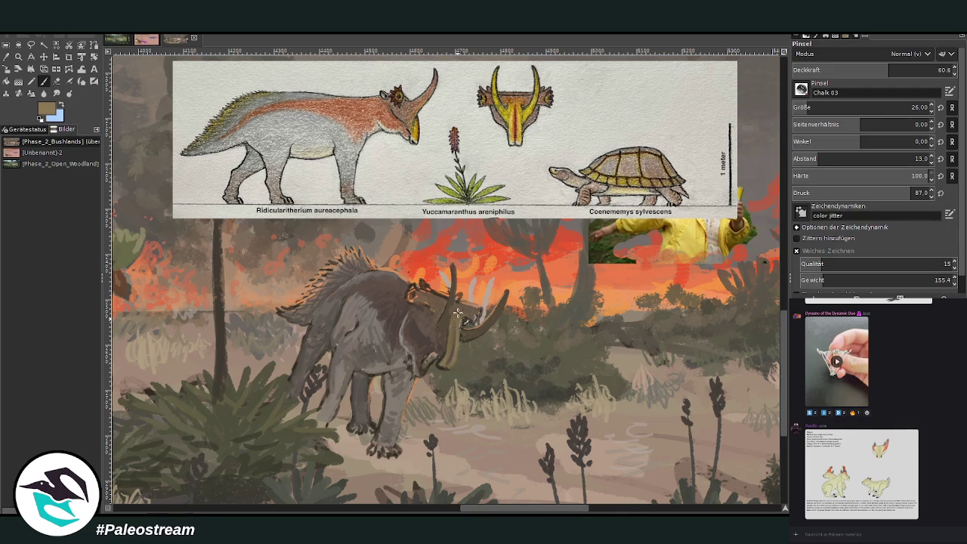
pyautogui.moveTo(461, 316); pyautogui.dragTo(450, 338)
pyautogui.moveTo(449, 314); pyautogui.dragTo(452, 263)
# Paint grey-brown and lighter brown highlights over frill and head, opacity 76.3 then 71.3, slightly smaller brush
pyautogui.click(6, 57)
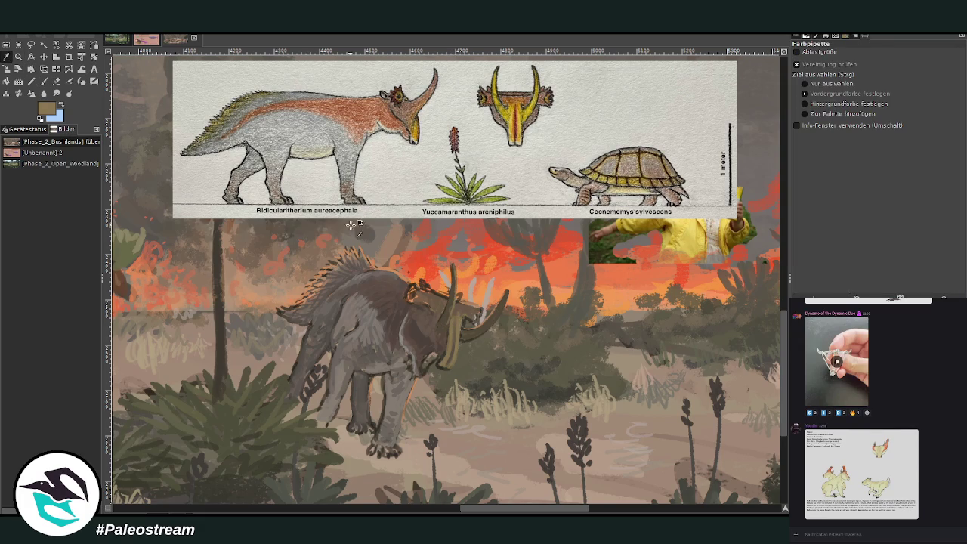
pyautogui.click(393, 284)
pyautogui.press('p')
pyautogui.click(915, 70)
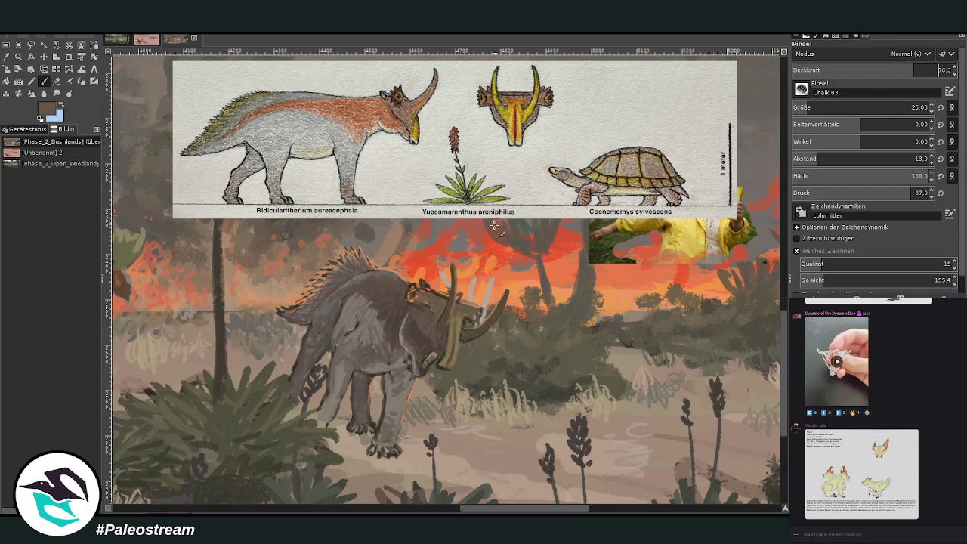
pyautogui.moveTo(420, 281); pyautogui.dragTo(433, 299)
pyautogui.keyDown('ctrl'); pyautogui.click(706, 163); pyautogui.keyUp('ctrl')
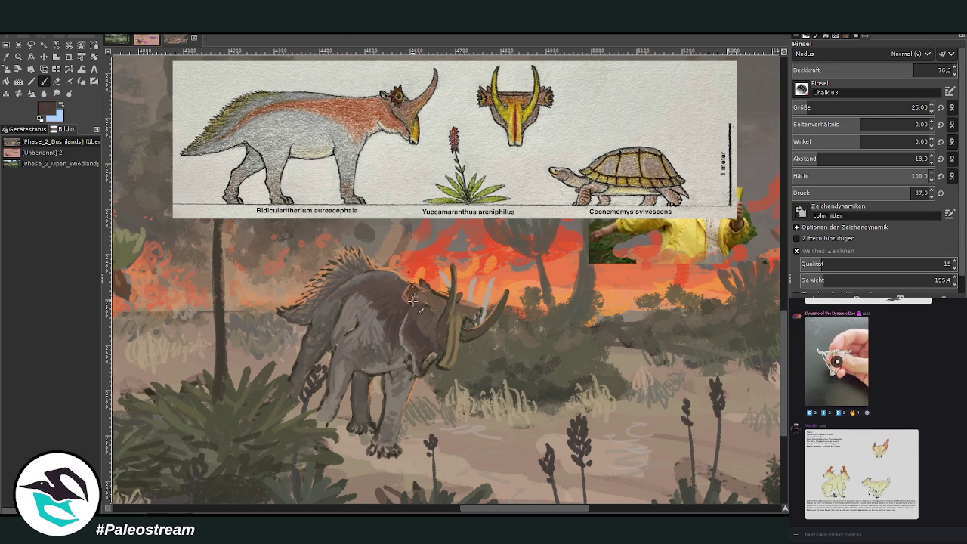
pyautogui.moveTo(411, 288); pyautogui.dragTo(415, 300)
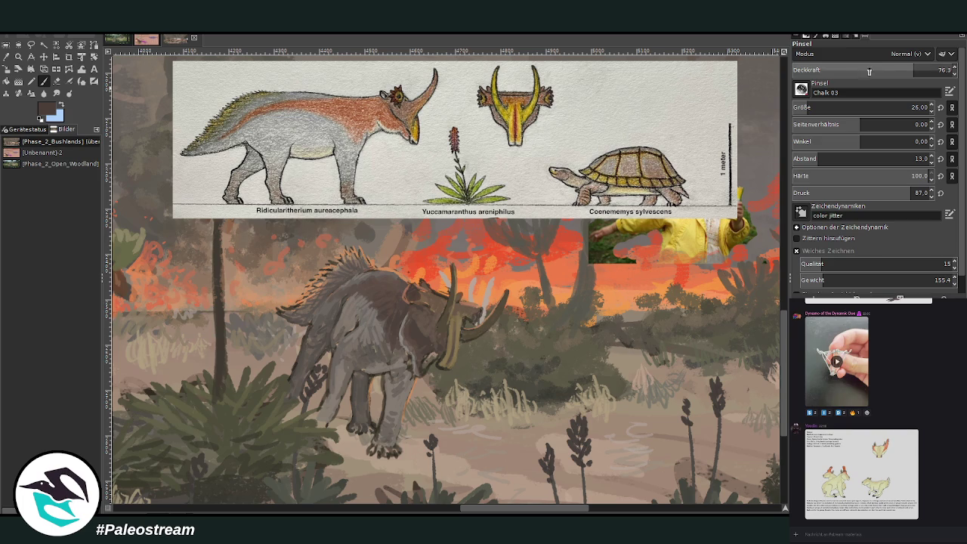
pyautogui.moveTo(468, 310); pyautogui.dragTo(483, 323)
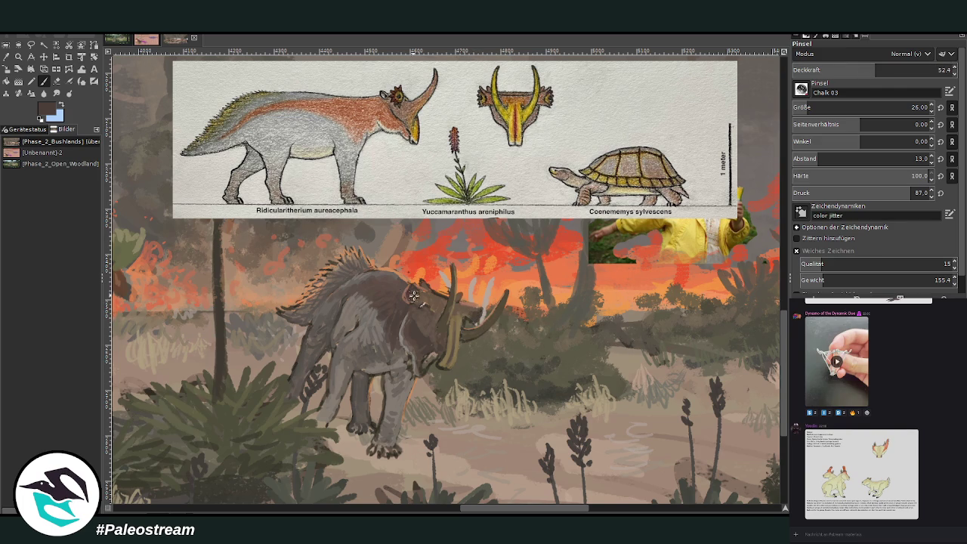
pyautogui.moveTo(414, 289); pyautogui.dragTo(413, 305)
pyautogui.click(907, 70)
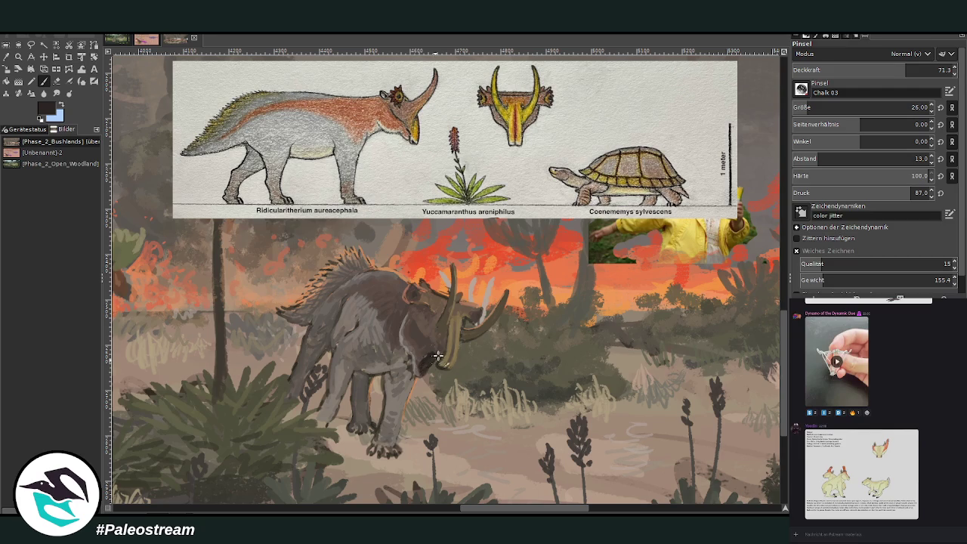
pyautogui.press('[')
pyautogui.press('[')
pyautogui.press('[')
# At 75.7 opacity, darken the open mouth and add a lighter stroke along the front leg
pyautogui.click(912, 69)
pyautogui.keyDown('ctrl'); pyautogui.click(761, 257); pyautogui.keyUp('ctrl')
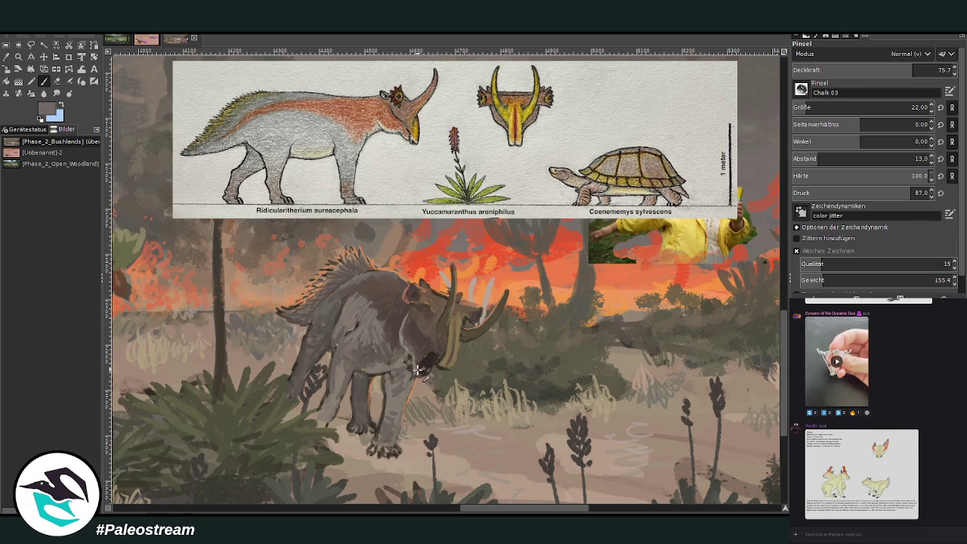
pyautogui.moveTo(422, 369); pyautogui.dragTo(432, 366)
pyautogui.moveTo(385, 399); pyautogui.dragTo(382, 433)
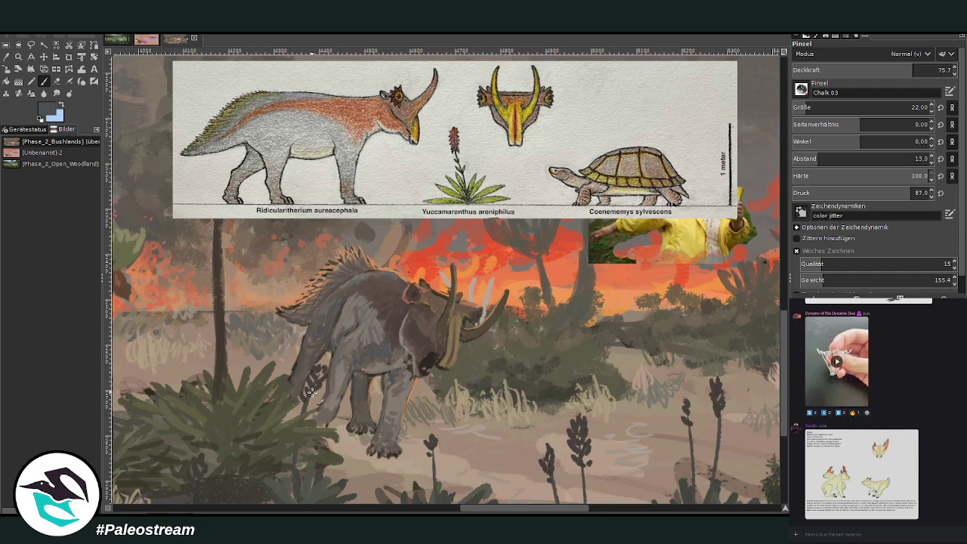
pyautogui.press('o')
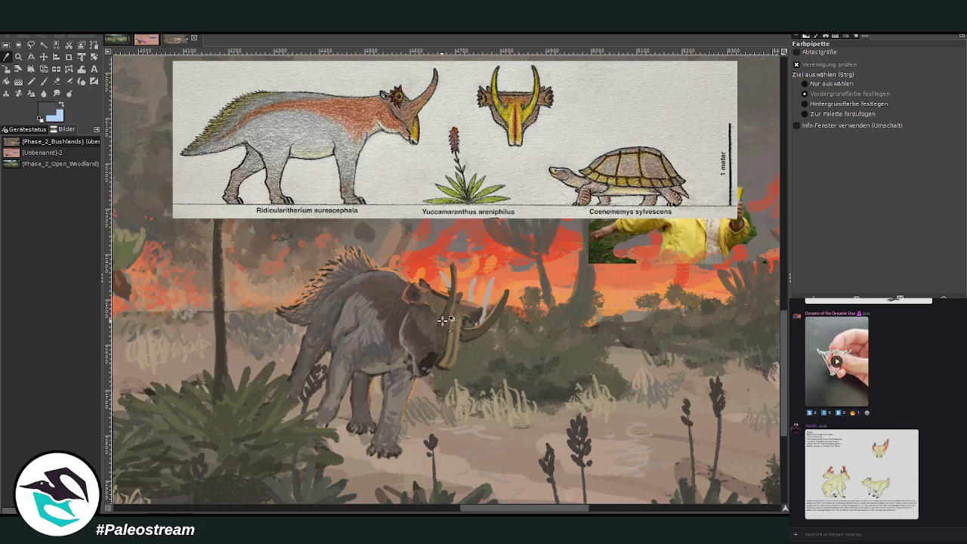
pyautogui.click(435, 301)
pyautogui.press('p')
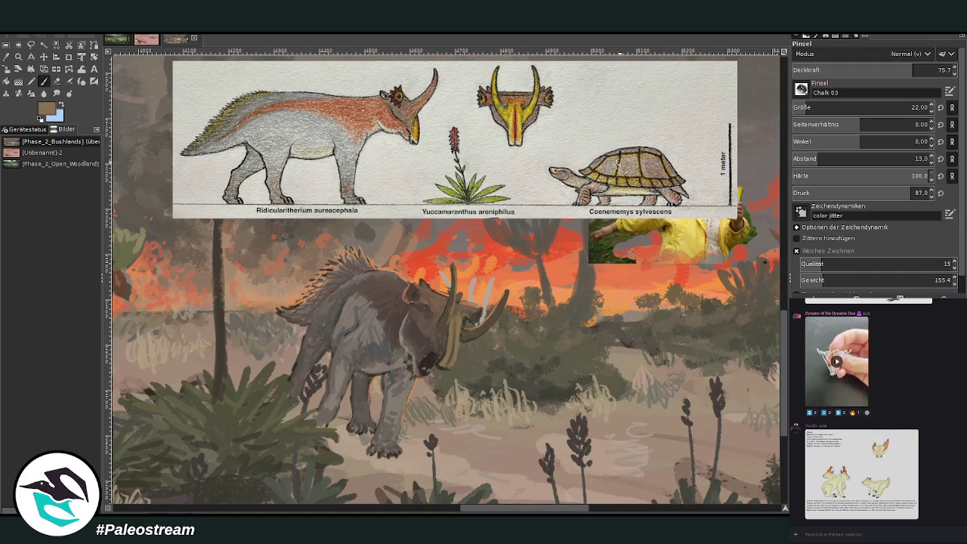
# Paint a thin orange rim stroke from the fire below the chin, then lower opacity to 30.6
pyautogui.keyDown('ctrl'); pyautogui.click(753, 194); pyautogui.keyUp('ctrl')
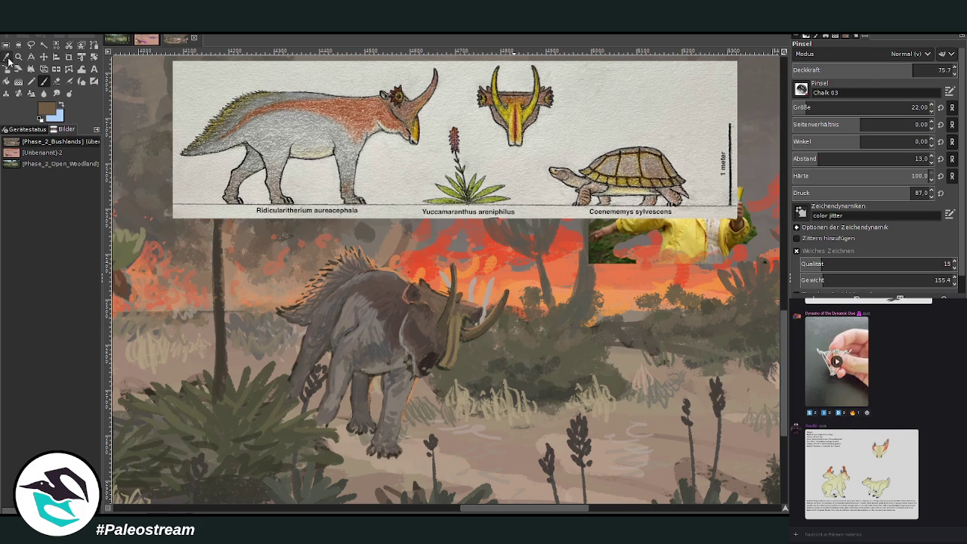
pyautogui.press('o')
pyautogui.click(521, 287)
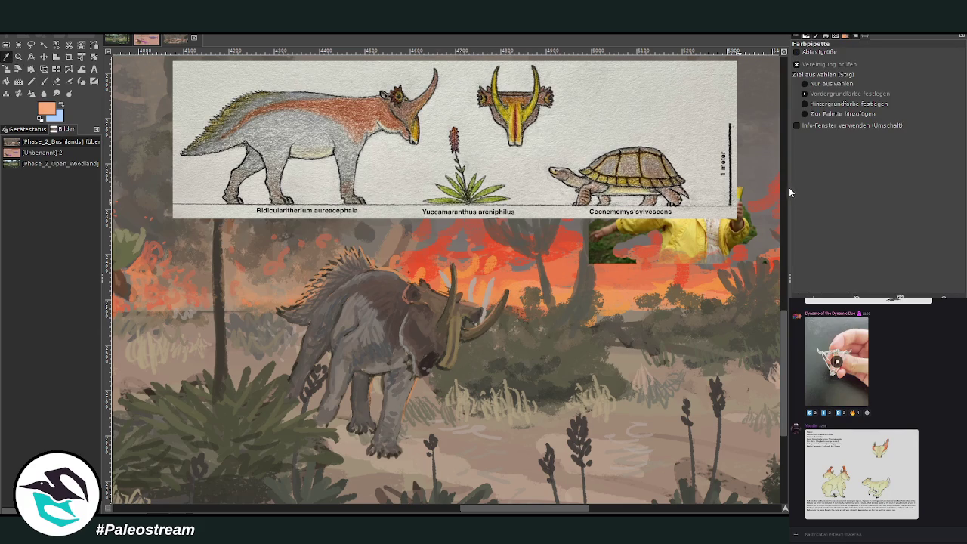
pyautogui.press('p')
pyautogui.scroll(-5, 869, 107)
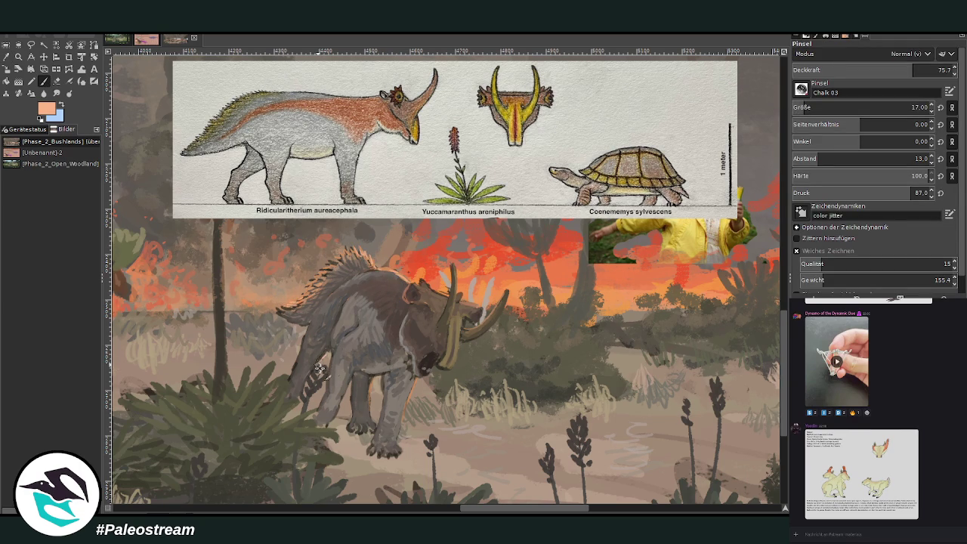
pyautogui.moveTo(414, 378); pyautogui.dragTo(408, 401)
pyautogui.click(840, 69)
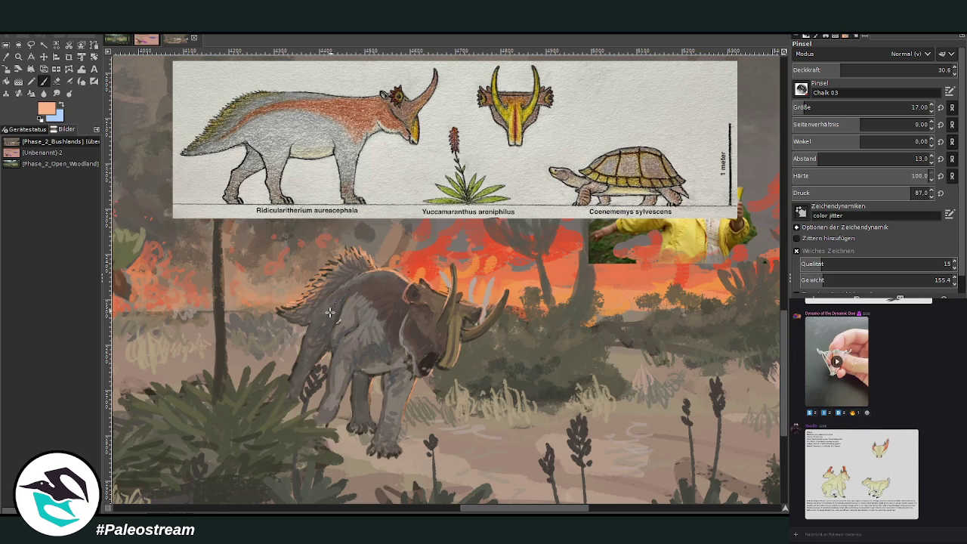
# Add dark grey marks to the creature's front and hind legs
pyautogui.press('o')
pyautogui.click(358, 352)
pyautogui.press('p')
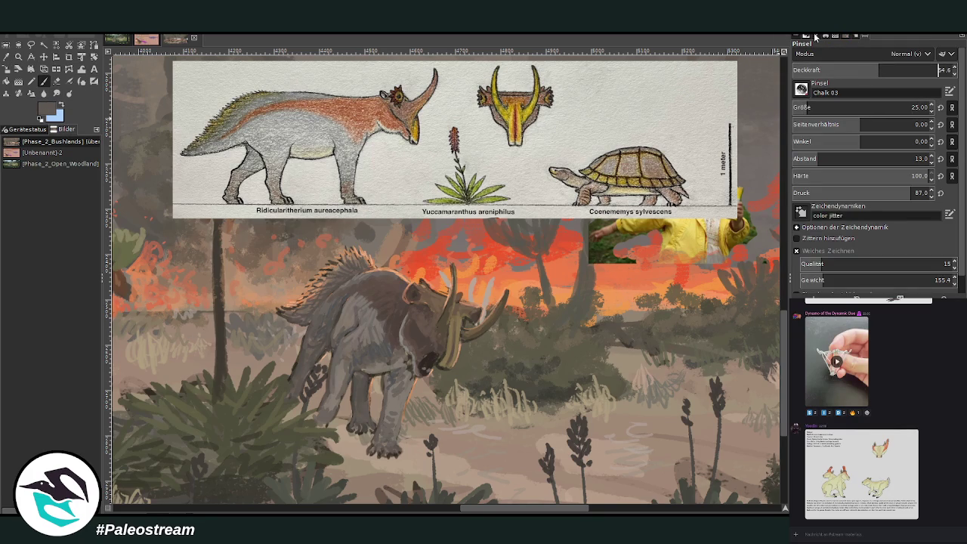
pyautogui.moveTo(385, 392); pyautogui.dragTo(386, 414)
pyautogui.keyDown('ctrl'); pyautogui.click(763, 246); pyautogui.keyUp('ctrl')
pyautogui.moveTo(292, 376); pyautogui.dragTo(304, 355)
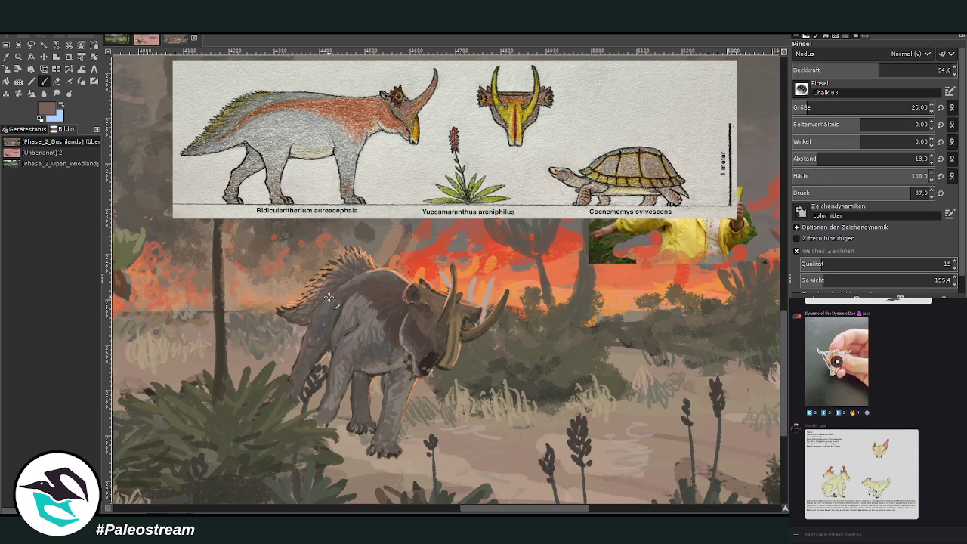
pyautogui.keyDown('ctrl'); pyautogui.click(732, 191); pyautogui.keyUp('ctrl')
# Sample dark, lighter and darker greys from the creature's chest for further painting
pyautogui.press('o')
pyautogui.click(412, 323)
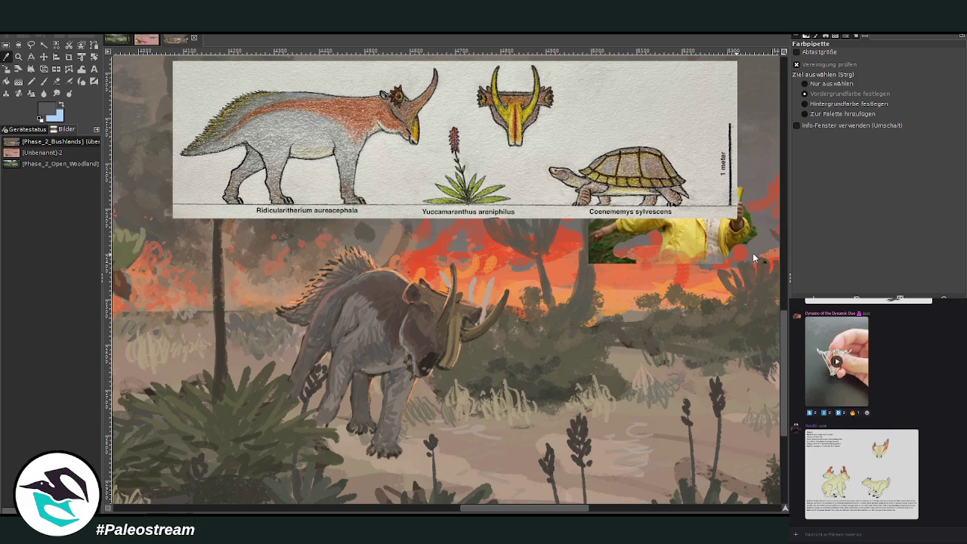
pyautogui.press('p')
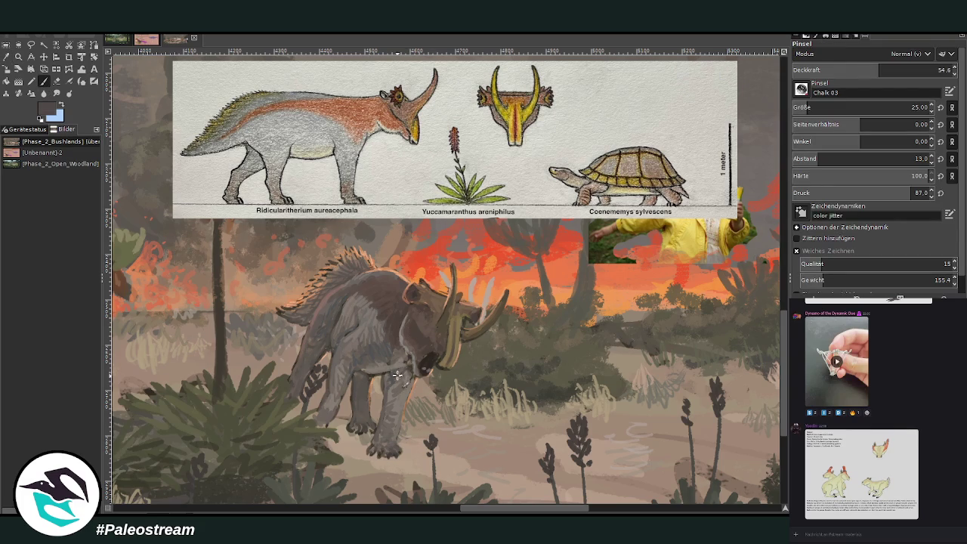
pyautogui.keyDown('ctrl'); pyautogui.click(758, 254); pyautogui.keyUp('ctrl')
pyautogui.keyDown('ctrl'); pyautogui.click(732, 235); pyautogui.keyUp('ctrl')
pyautogui.press('o')
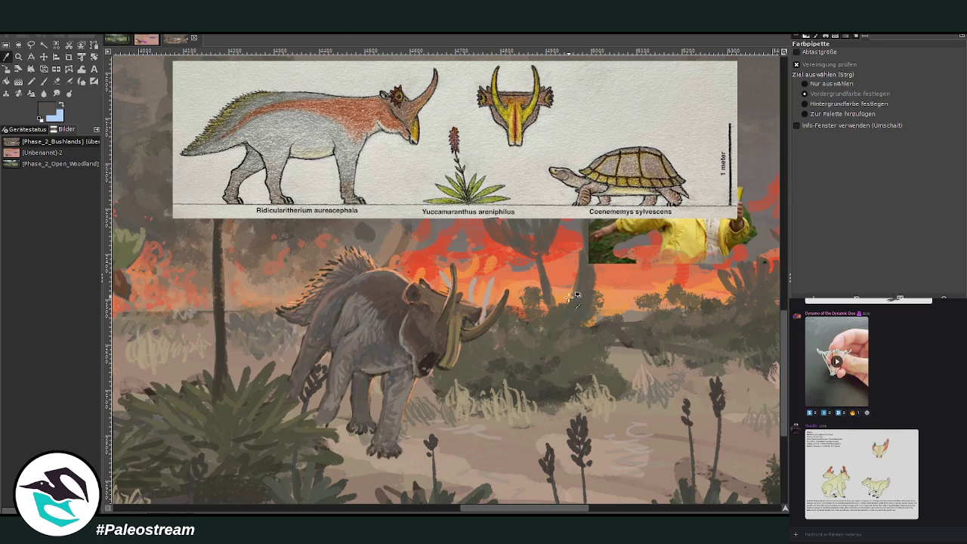
pyautogui.scroll(-3, 783, 388)
# Paint a soft shadow under the feet with a size-111 brush at 32.5 opacity, then fit the wildfire scene in view
pyautogui.scroll(-3, 782, 388)
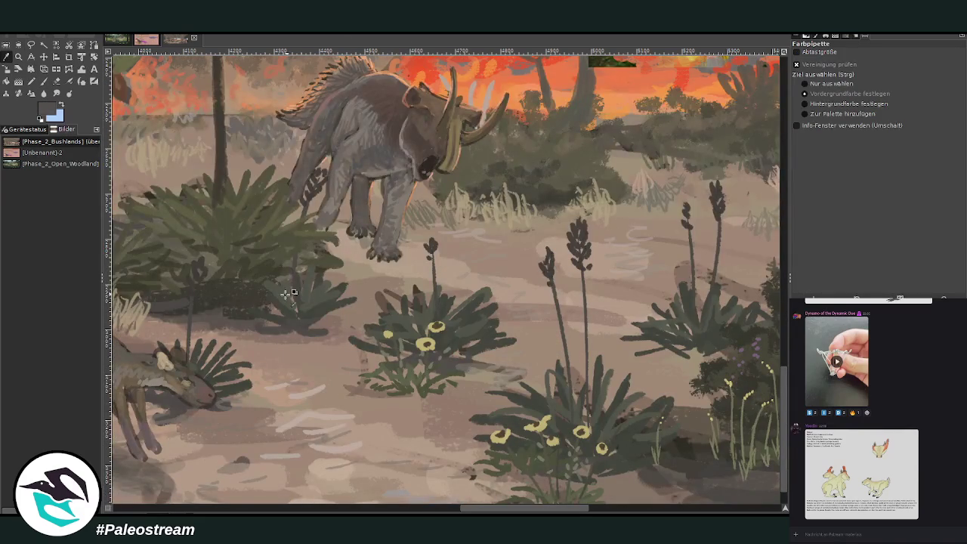
pyautogui.press('p')
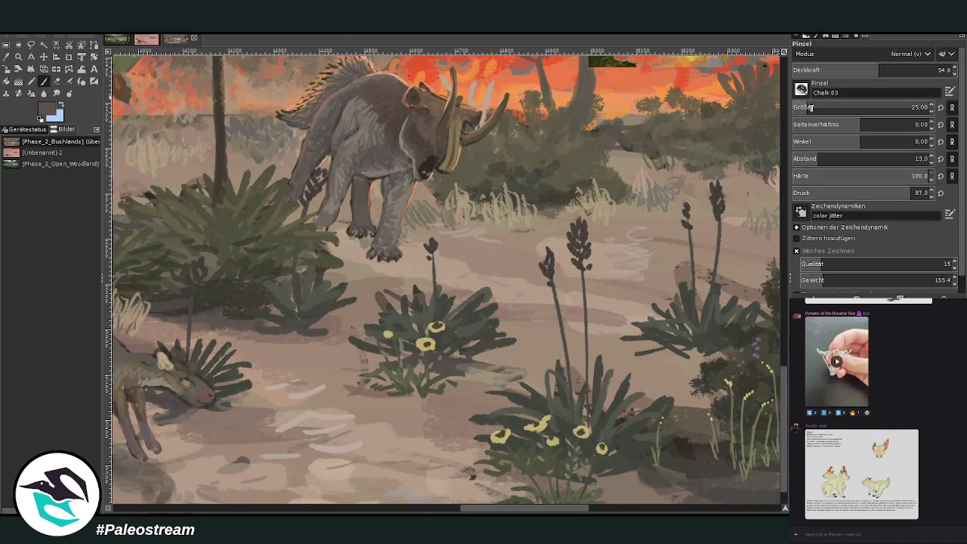
pyautogui.moveTo(805, 107); pyautogui.dragTo(868, 198)
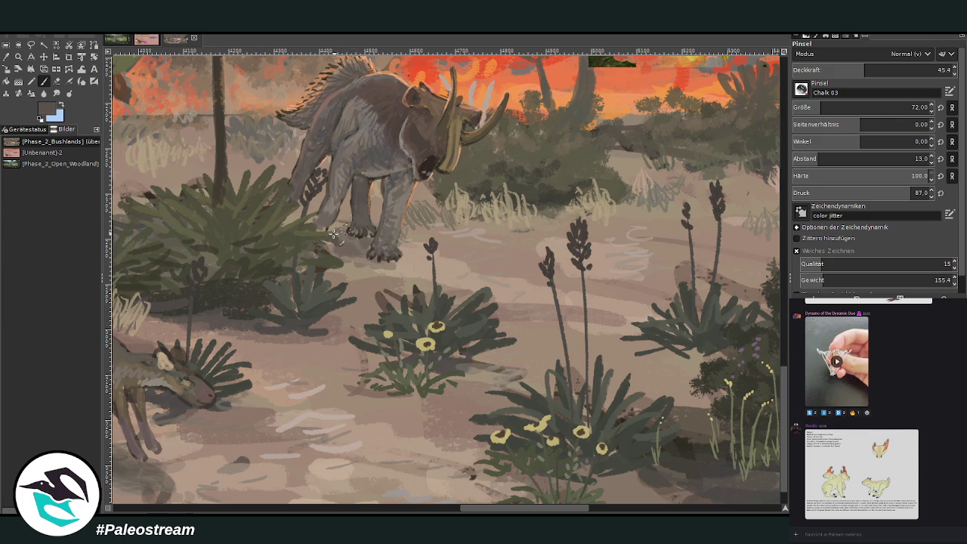
pyautogui.press(']')
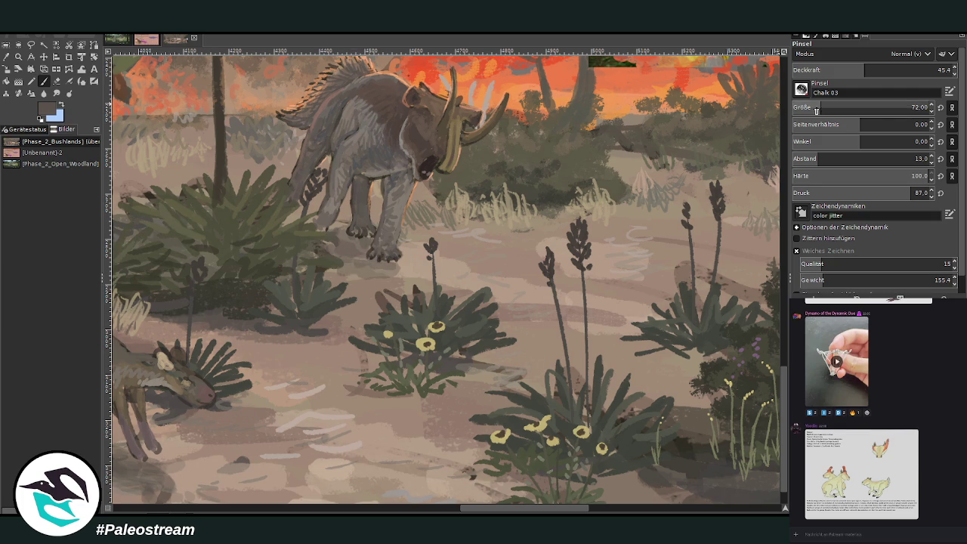
pyautogui.press('>')
pyautogui.write('32.5')
pyautogui.press('Return')
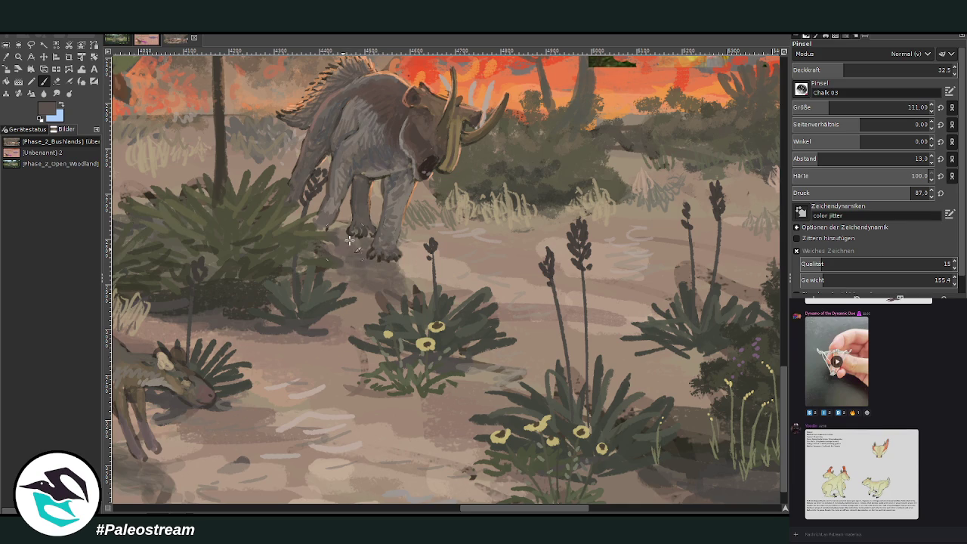
pyautogui.moveTo(408, 282); pyautogui.dragTo(370, 259)
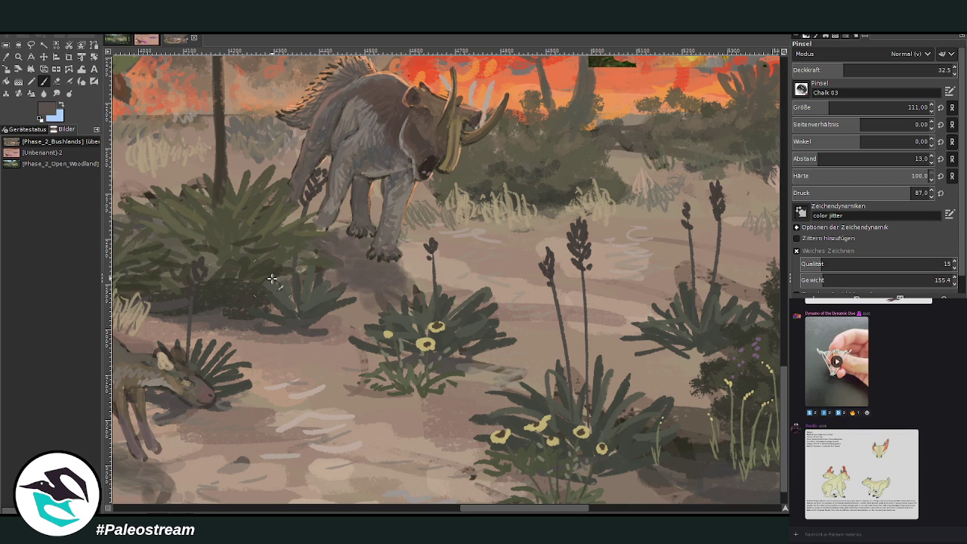
pyautogui.hotkey('alt', '2')
pyautogui.hotkey('shift', 'ctrl', 'j')
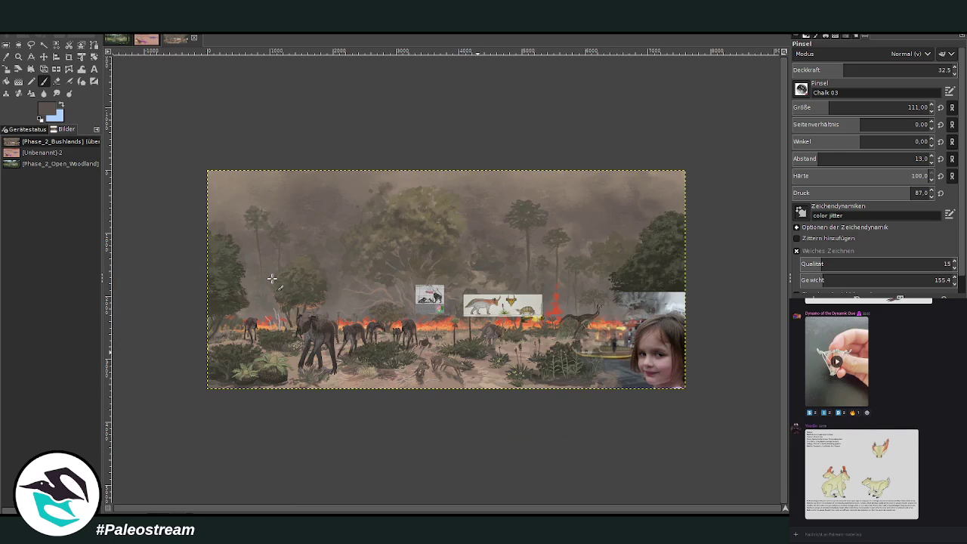
# Zoom into the wildfire scene's fire area, then switch to the Unbenannt-2 size chart
pyautogui.press('z')
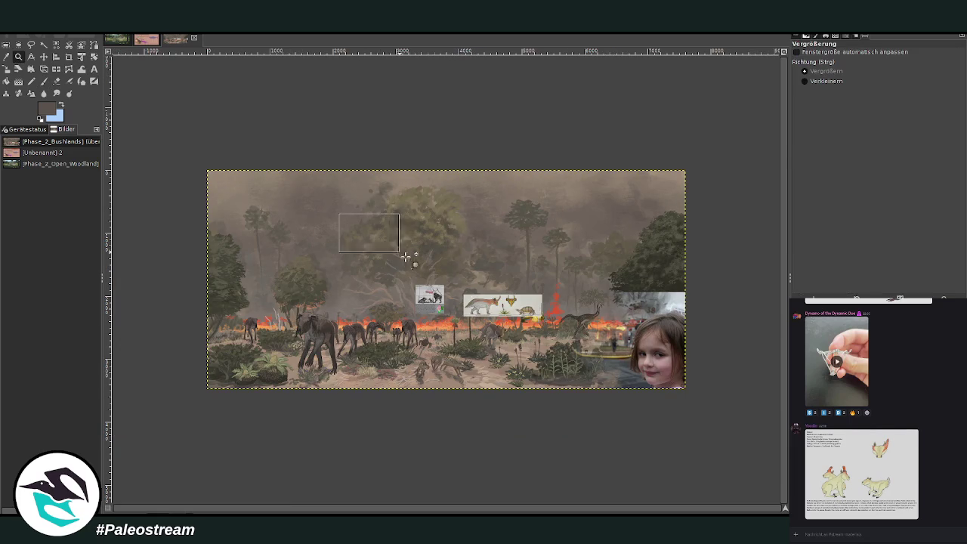
pyautogui.moveTo(341, 216); pyautogui.dragTo(558, 398)
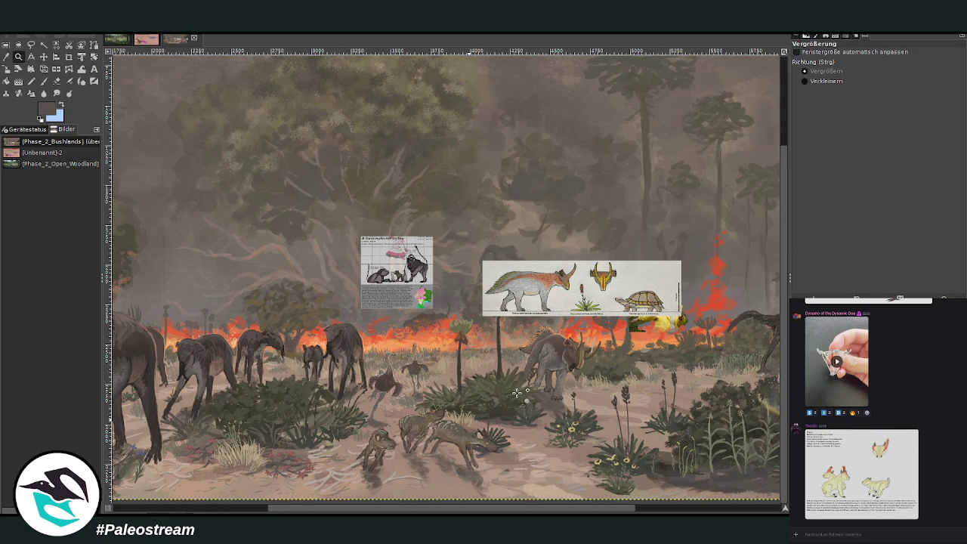
pyautogui.moveTo(501, 510); pyautogui.dragTo(533, 510)
pyautogui.press('m')
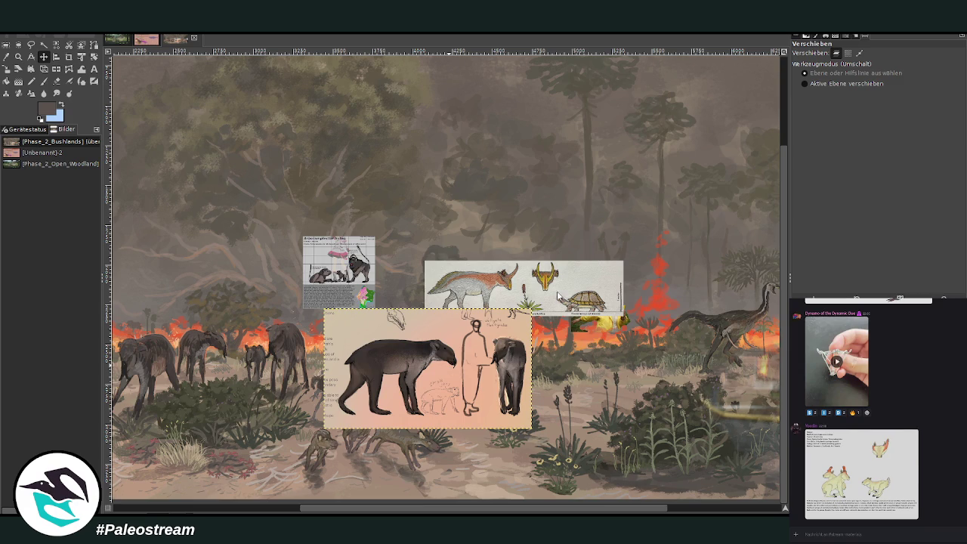
pyautogui.click(146, 42)
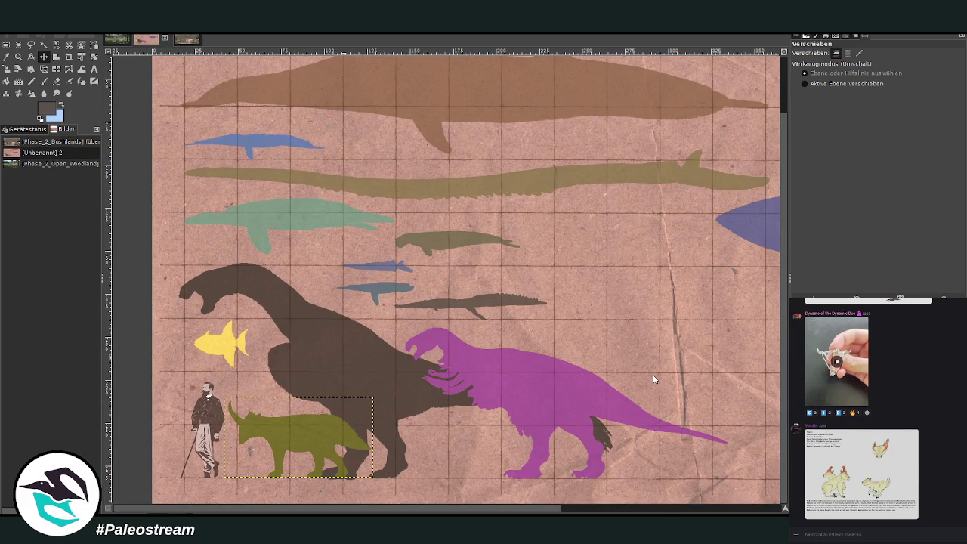
# Paste the tapir sketch onto the chart centre and mirror it horizontally
pyautogui.hotkey('ctrl', 'v')
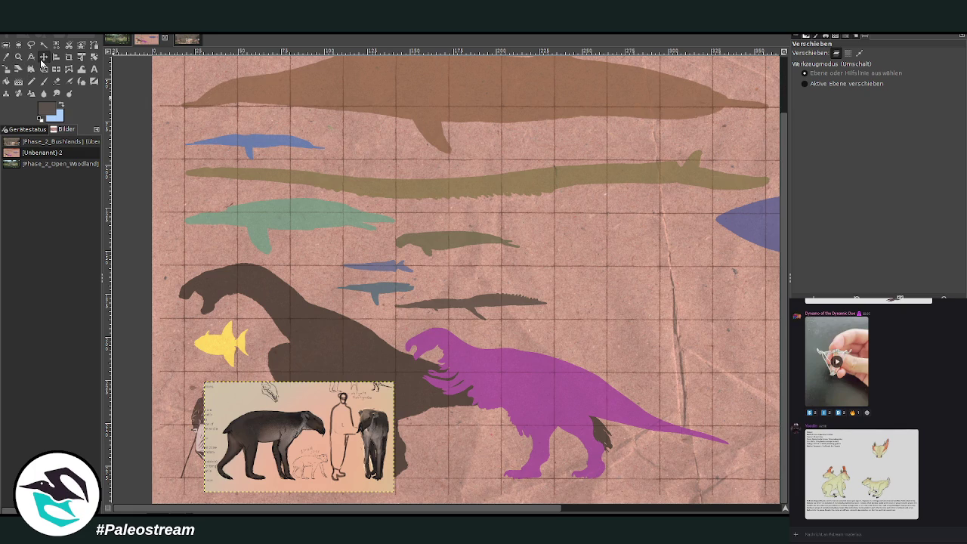
pyautogui.moveTo(276, 395); pyautogui.dragTo(351, 246)
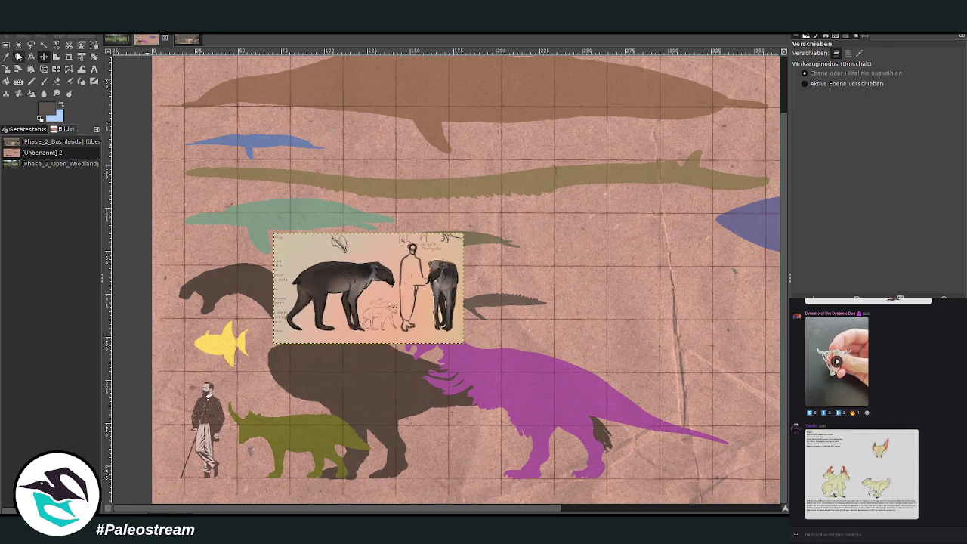
pyautogui.click(17, 58)
pyautogui.click(352, 305)
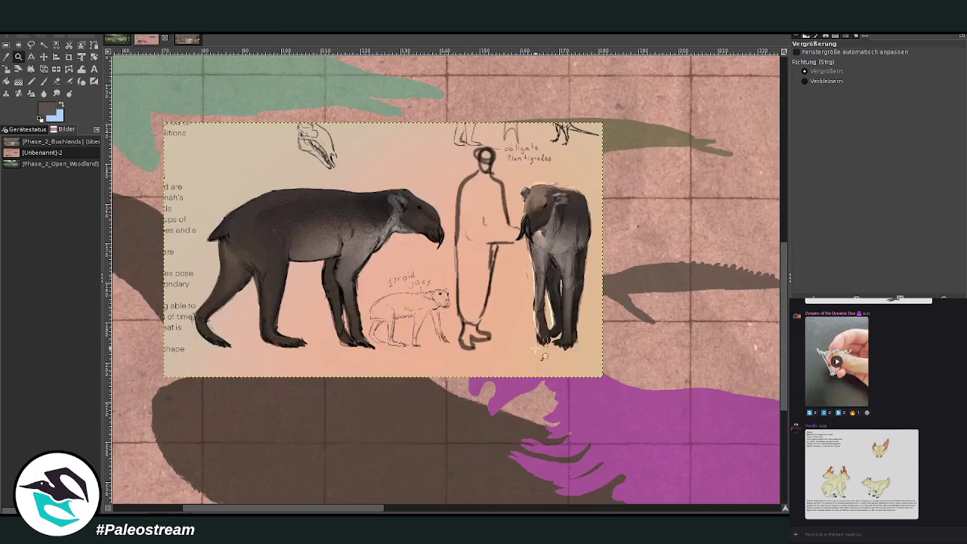
pyautogui.click(56, 69)
pyautogui.click(341, 278)
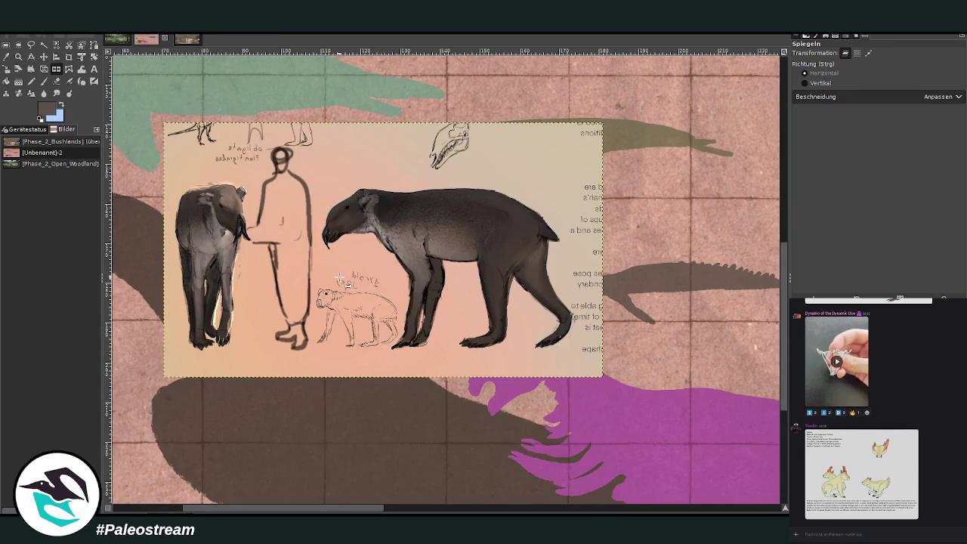
# Lasso the large animal with Free Select, invert the selection and delete the rest
pyautogui.click(31, 44)
pyautogui.moveTo(452, 360)
pyautogui.mouseDown()
pyautogui.moveTo(308, 223)
pyautogui.moveTo(331, 219)
pyautogui.moveTo(344, 181)
pyautogui.moveTo(516, 181)
pyautogui.moveTo(571, 237)
pyautogui.mouseUp()
pyautogui.click(552, 274)
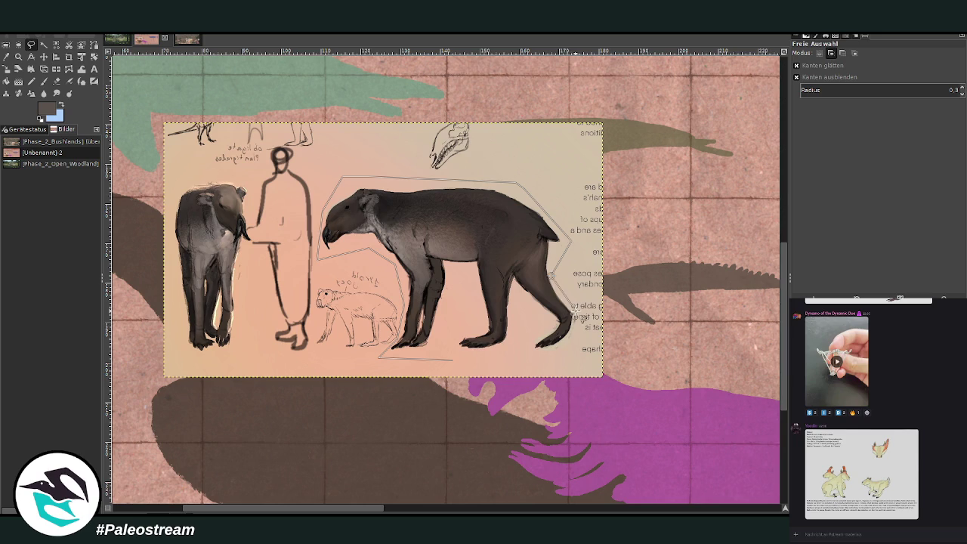
pyautogui.moveTo(572, 315)
pyautogui.mouseDown()
pyautogui.moveTo(557, 340)
pyautogui.moveTo(563, 351)
pyautogui.moveTo(466, 372)
pyautogui.mouseUp()
pyautogui.click(483, 362)
pyautogui.hotkey('shift', 'h')
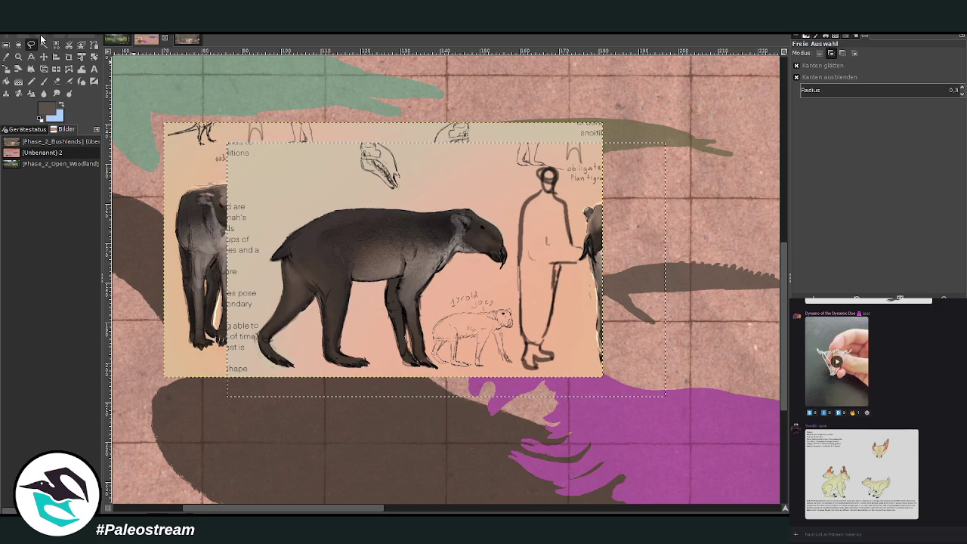
pyautogui.hotkey('shift', 'f')
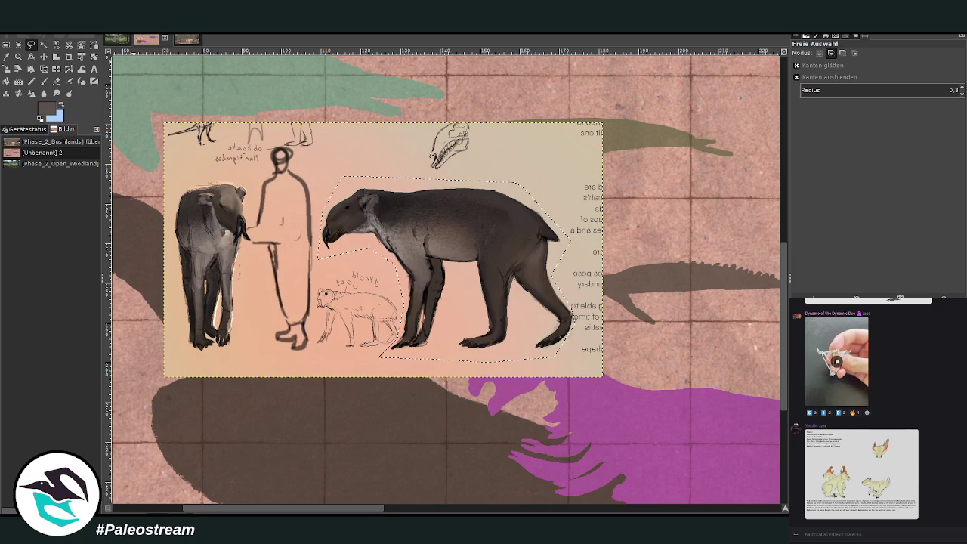
pyautogui.press('ctrl')
pyautogui.press('shift')
pyautogui.hotkey('ctrl', 'shift', 'a')
pyautogui.press('Delete')
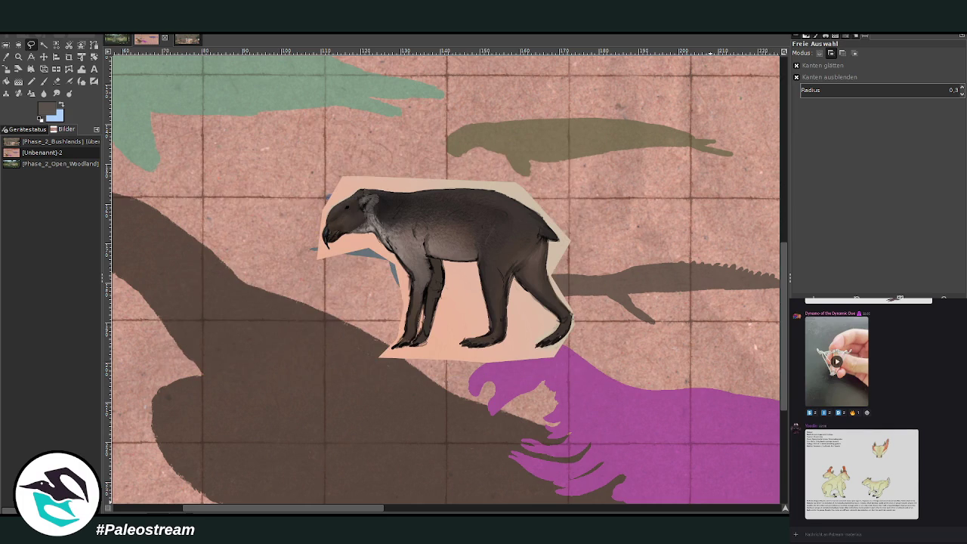
# Fuzzy-select and delete the peach background patch around the animal, then clear the selection
pyautogui.click(44, 44)
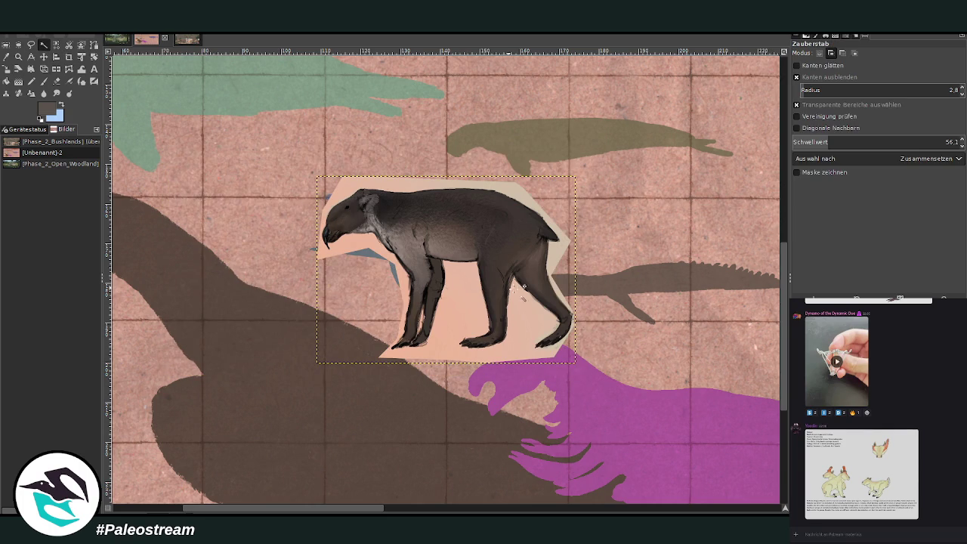
pyautogui.click(474, 286)
pyautogui.click(418, 320)
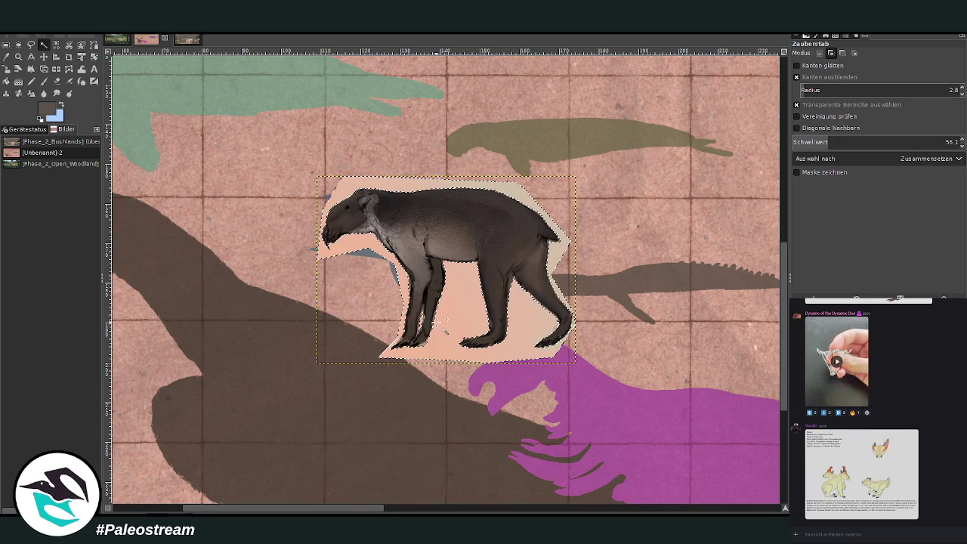
pyautogui.press('Delete')
pyautogui.click(457, 309)
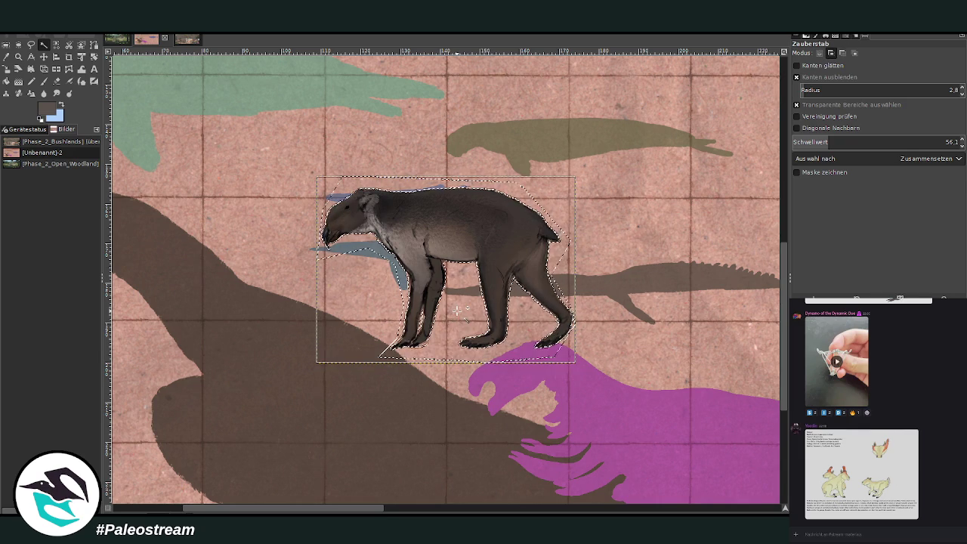
pyautogui.hotkey('ctrl', 'shift', 'a')
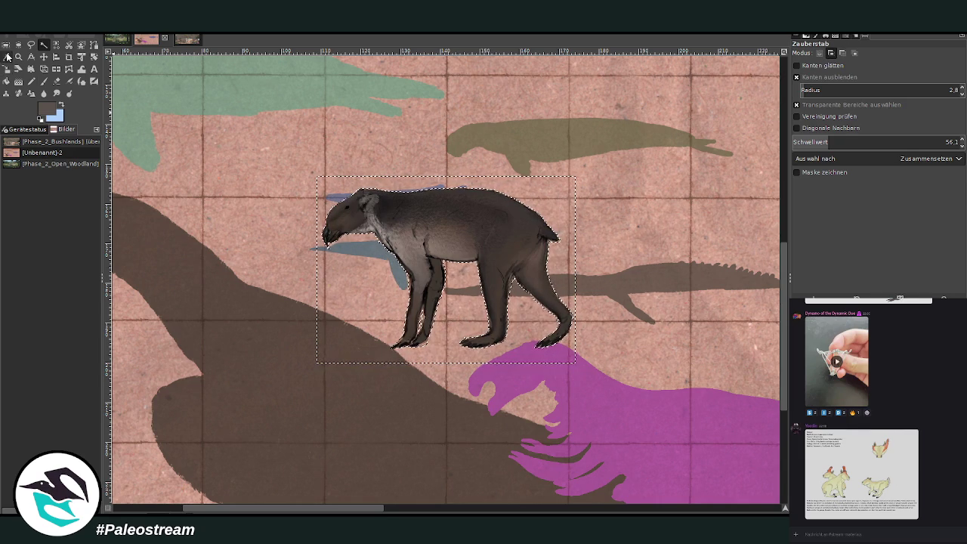
pyautogui.click(6, 45)
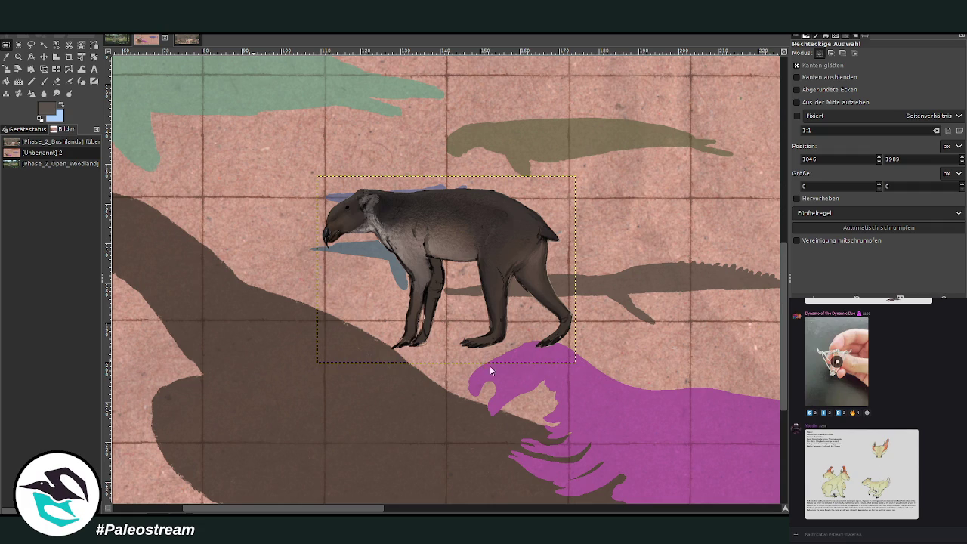
# Zoom out to the whole chart and paste the sketch onto it again
pyautogui.press('z')
pyautogui.click(805, 81)
pyautogui.click(665, 181)
pyautogui.click(598, 197)
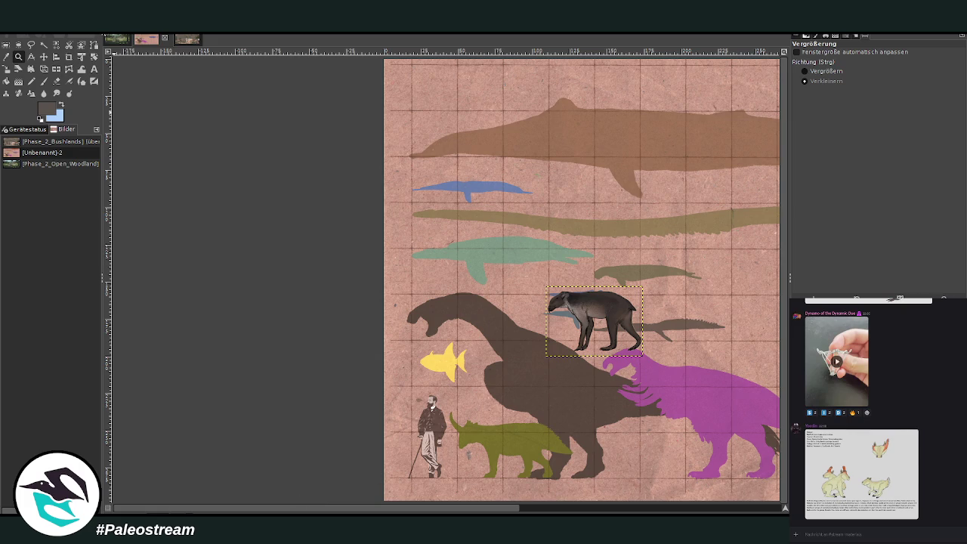
pyautogui.click(194, 42)
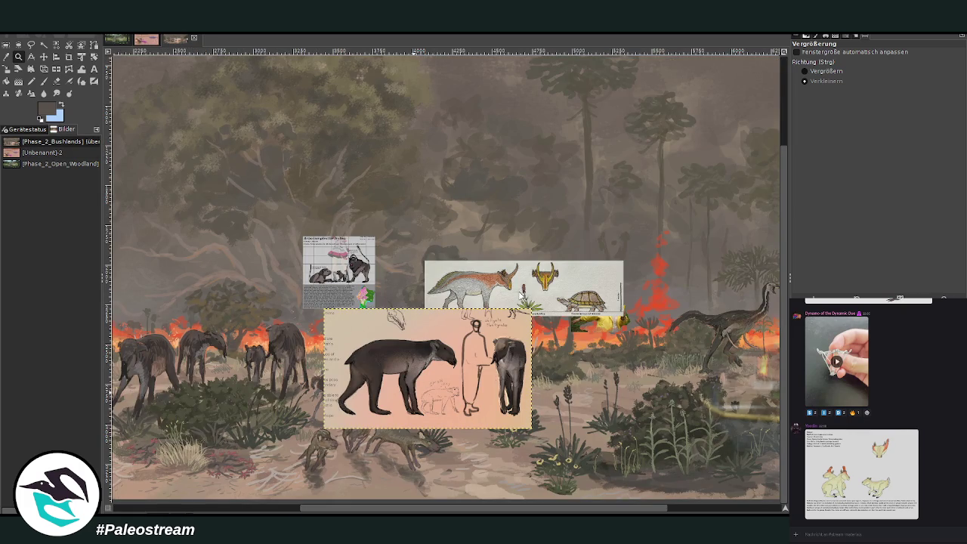
pyautogui.click(138, 39)
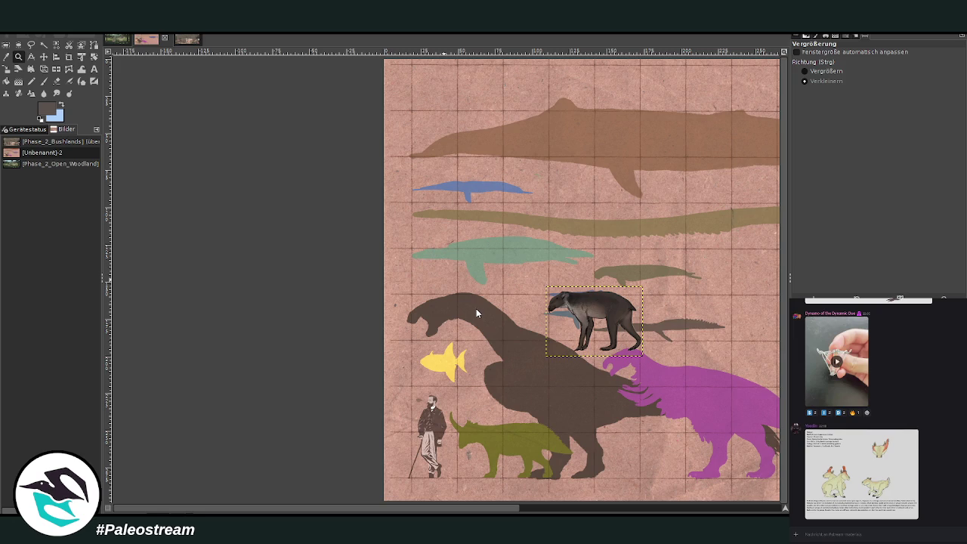
pyautogui.hotkey('ctrl', 'z')
pyautogui.hotkey('ctrl', 'z')
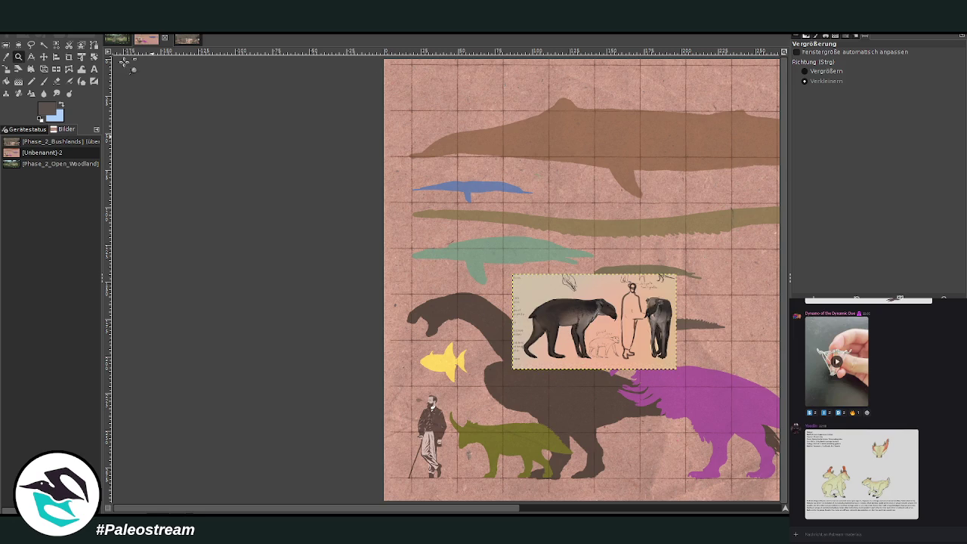
# Move the sketch to the lower left and scale it up to 122.68 × 71.20 mm beside the human figure
pyautogui.click(805, 71)
pyautogui.moveTo(313, 316); pyautogui.dragTo(685, 476)
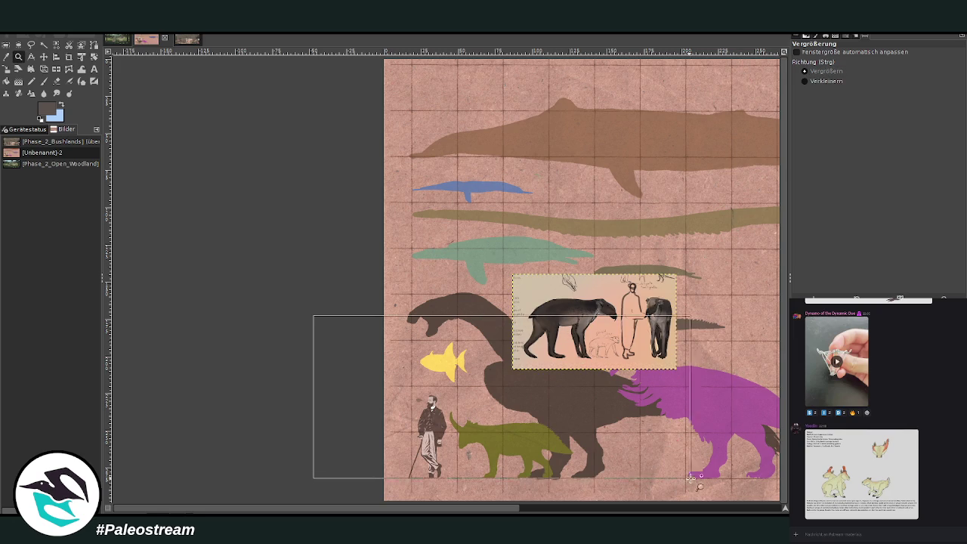
pyautogui.click(44, 57)
pyautogui.moveTo(565, 143)
pyautogui.mouseDown()
pyautogui.moveTo(194, 334)
pyautogui.moveTo(197, 356)
pyautogui.mouseUp()
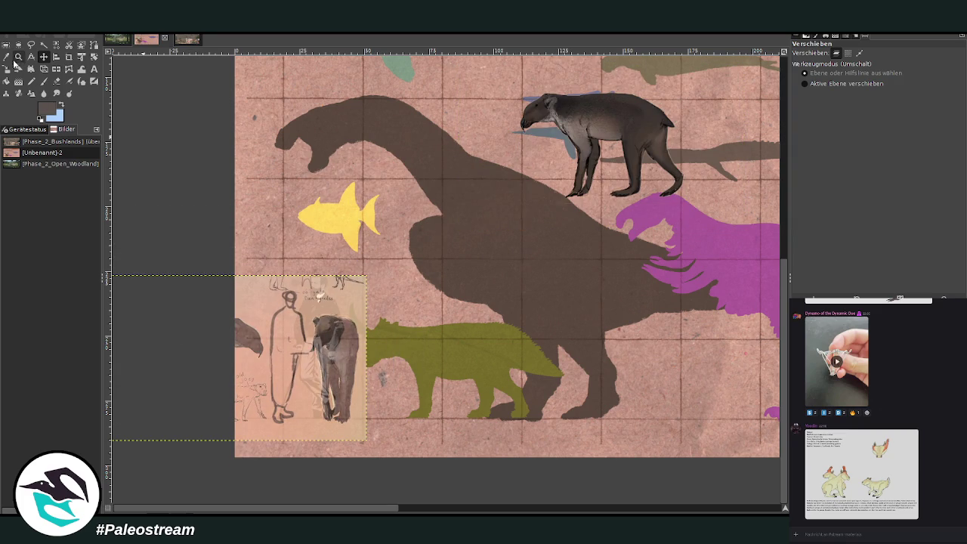
pyautogui.click(20, 58)
pyautogui.click(309, 295)
pyautogui.moveTo(311, 293)
pyautogui.mouseDown()
pyautogui.moveTo(341, 285)
pyautogui.moveTo(371, 329)
pyautogui.mouseUp()
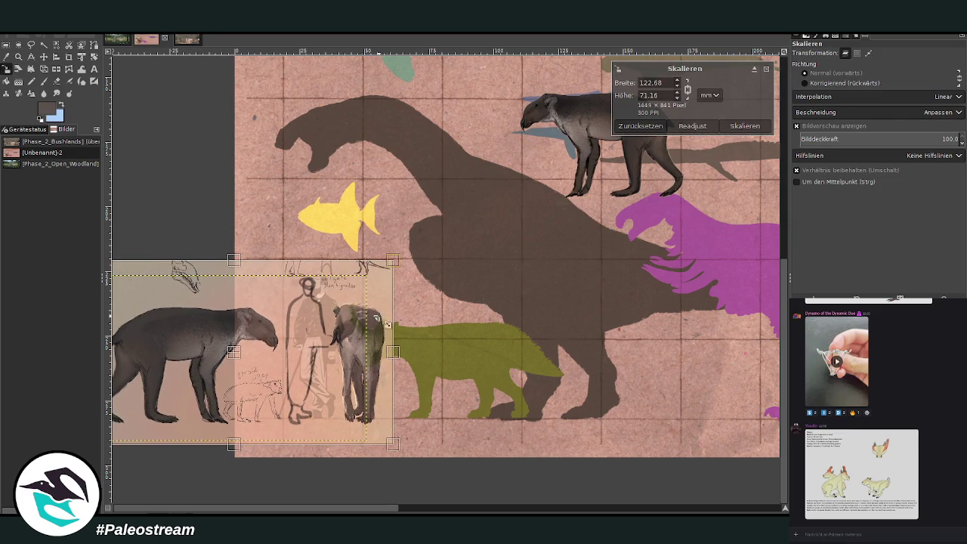
pyautogui.moveTo(244, 360); pyautogui.dragTo(493, 361)
pyautogui.click(745, 125)
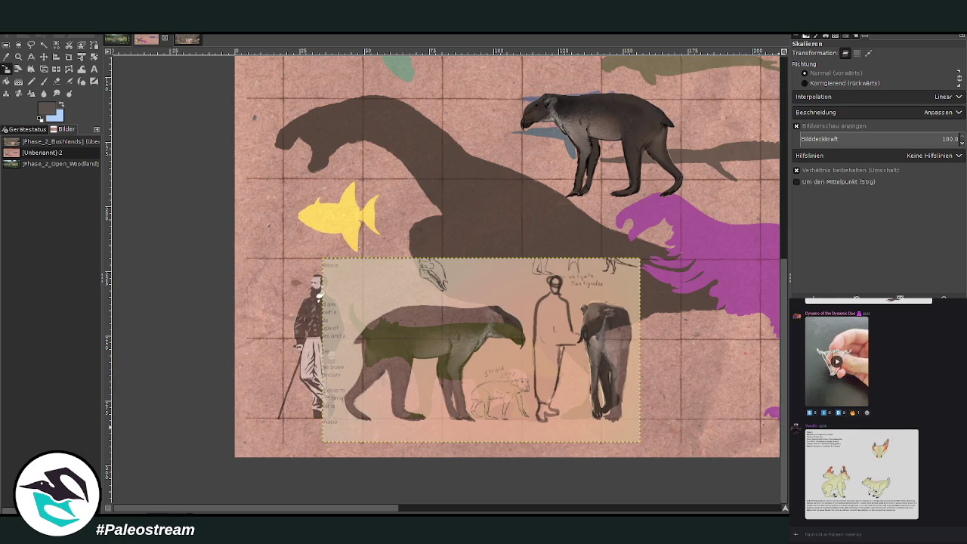
pyautogui.press('pageup')
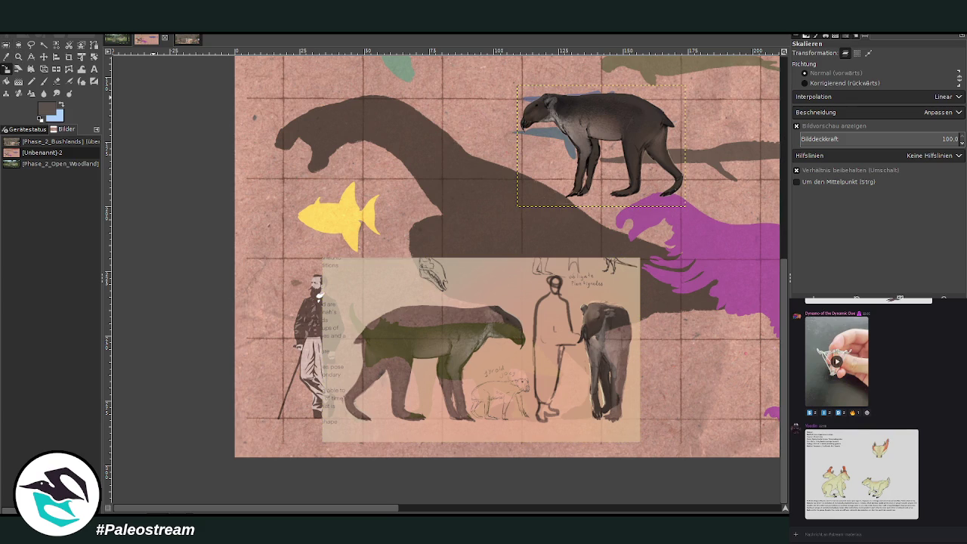
# Turn the cut-out animal solid black with Curves and bucket-fill it dark green
pyautogui.hotkey('ctrl', 'm')
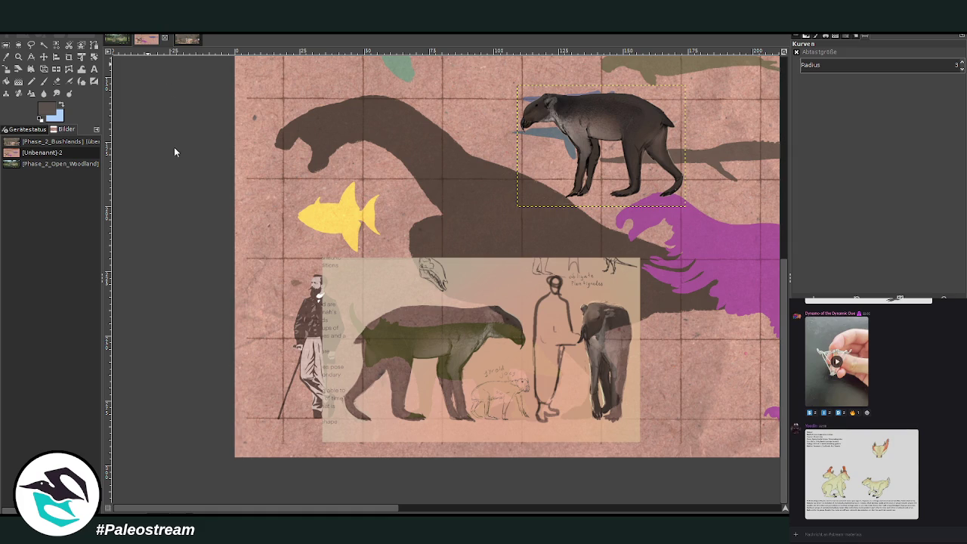
pyautogui.hotkey('ctrl', ',')
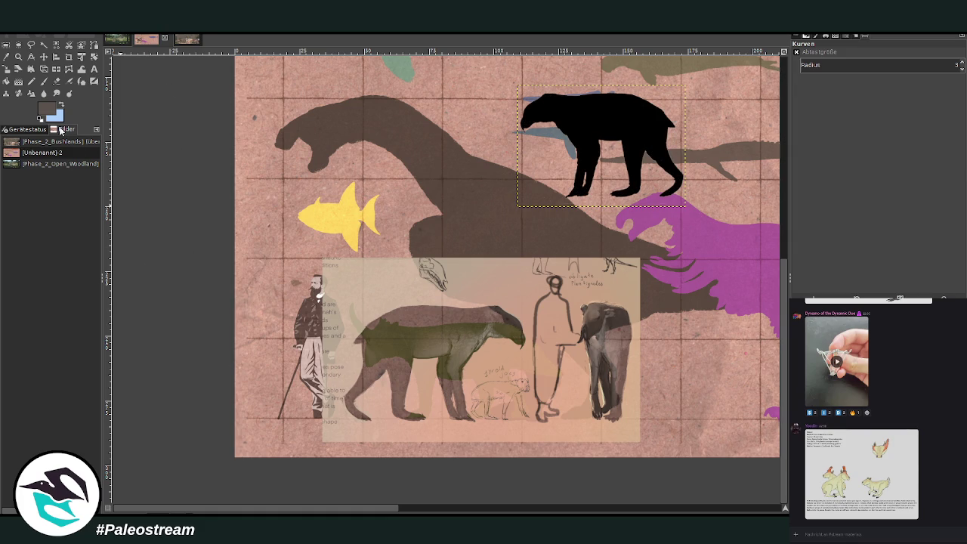
pyautogui.click(776, 258)
pyautogui.click(837, 265)
pyautogui.click(6, 81)
pyautogui.click(608, 117)
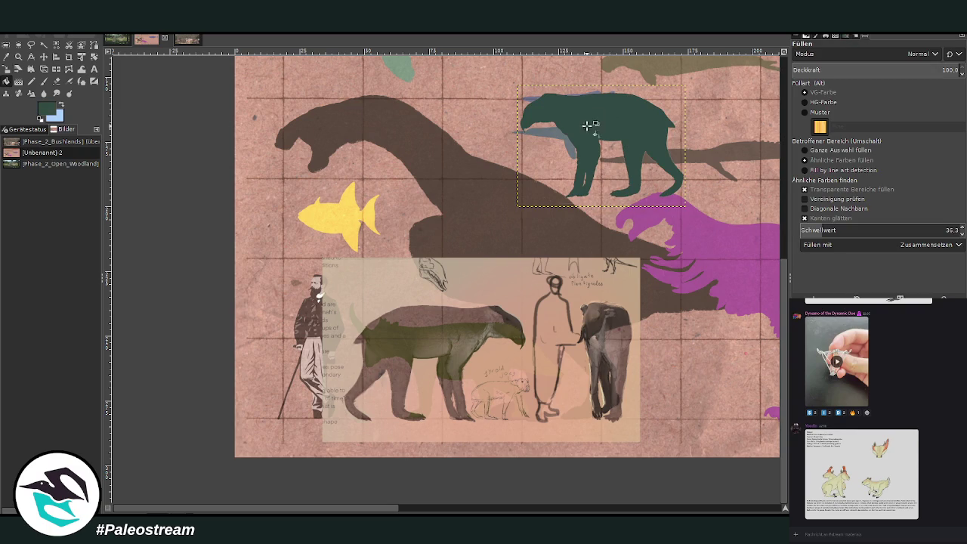
# Scale the green silhouette to 71.88 × 51.82 mm and place it beside the human figure
pyautogui.click(6, 70)
pyautogui.click(602, 144)
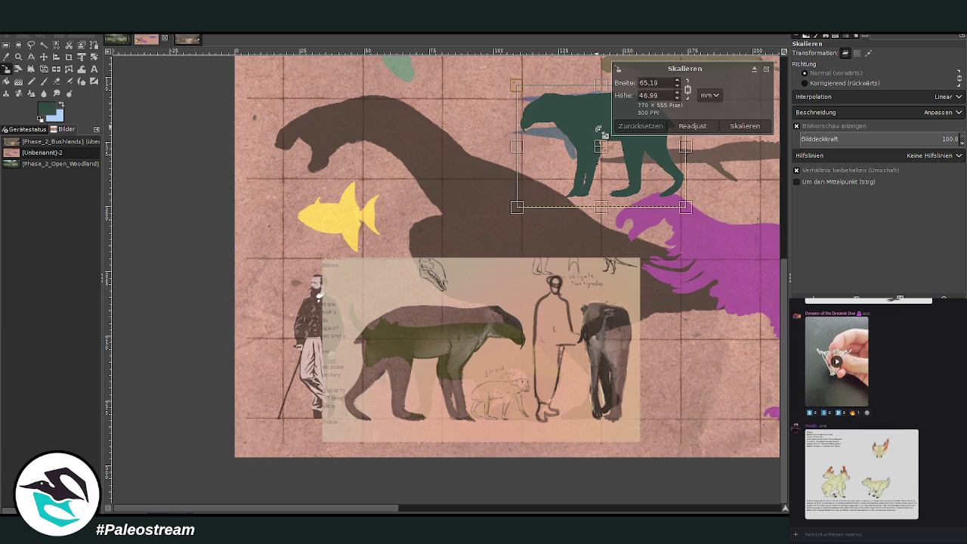
pyautogui.moveTo(602, 145)
pyautogui.mouseDown()
pyautogui.moveTo(406, 361)
pyautogui.moveTo(408, 377)
pyautogui.mouseUp()
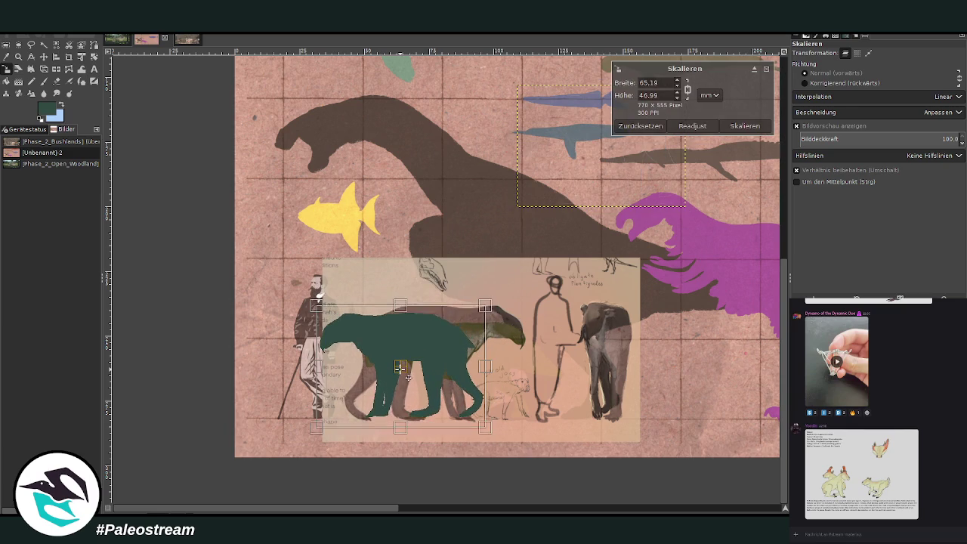
pyautogui.moveTo(378, 327); pyautogui.dragTo(361, 309)
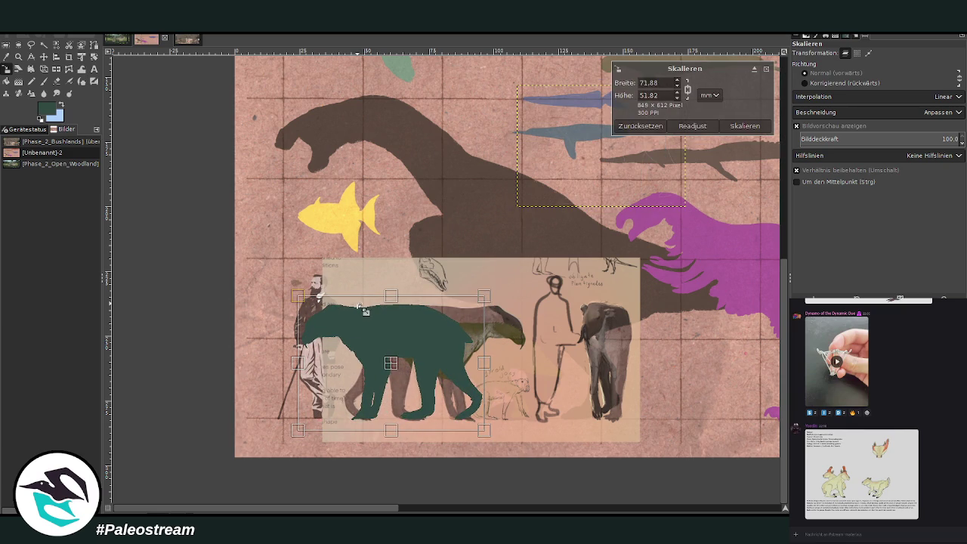
pyautogui.click(741, 127)
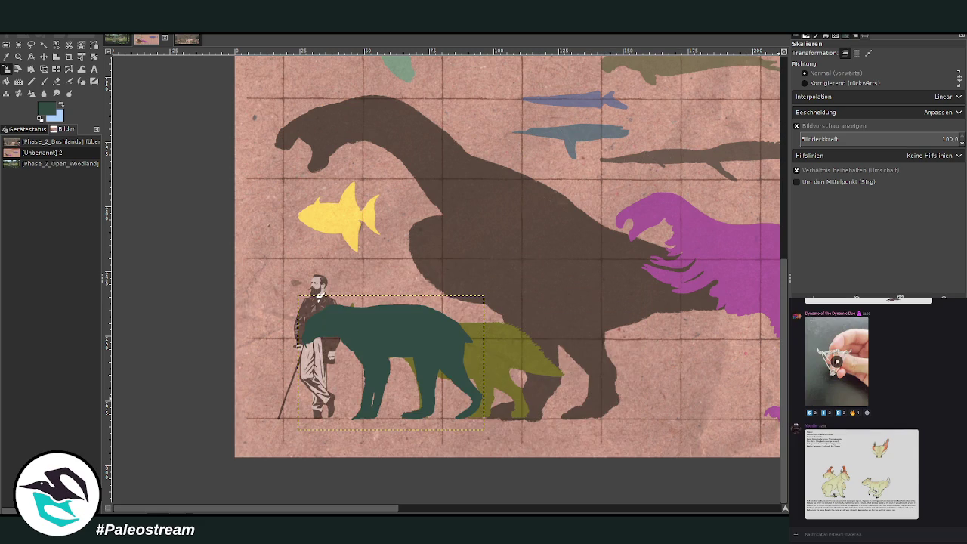
pyautogui.click(441, 510)
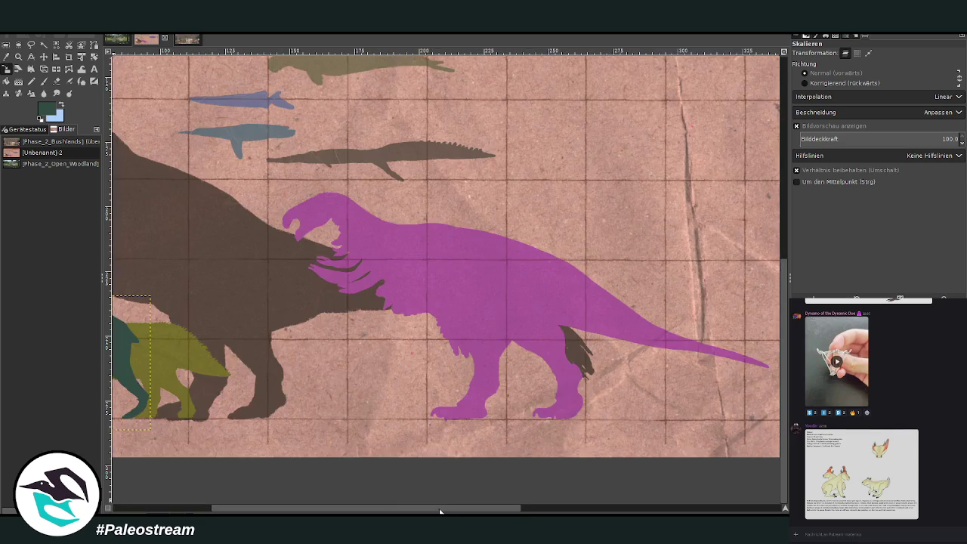
# Drag the dark green bear silhouette off the human figure to beside the magenta animal
pyautogui.scroll(2, 432, 468)
pyautogui.scroll(2, 432, 467)
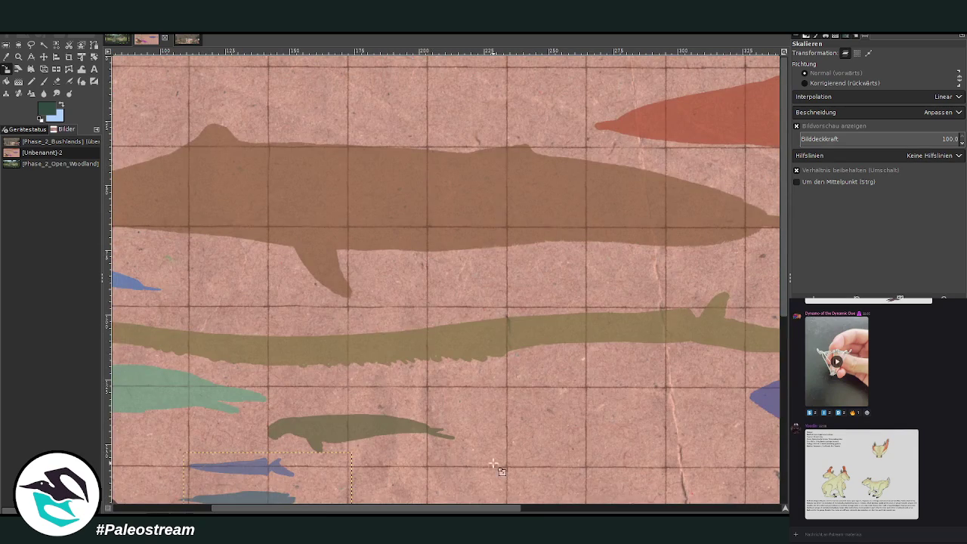
pyautogui.scroll(-5, 462, 438)
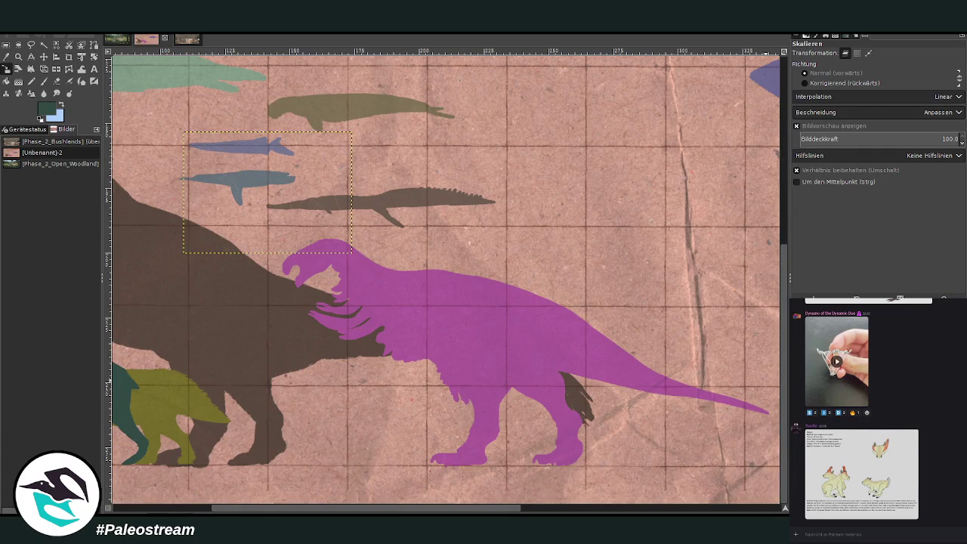
pyautogui.moveTo(385, 510); pyautogui.dragTo(295, 512)
pyautogui.click(43, 56)
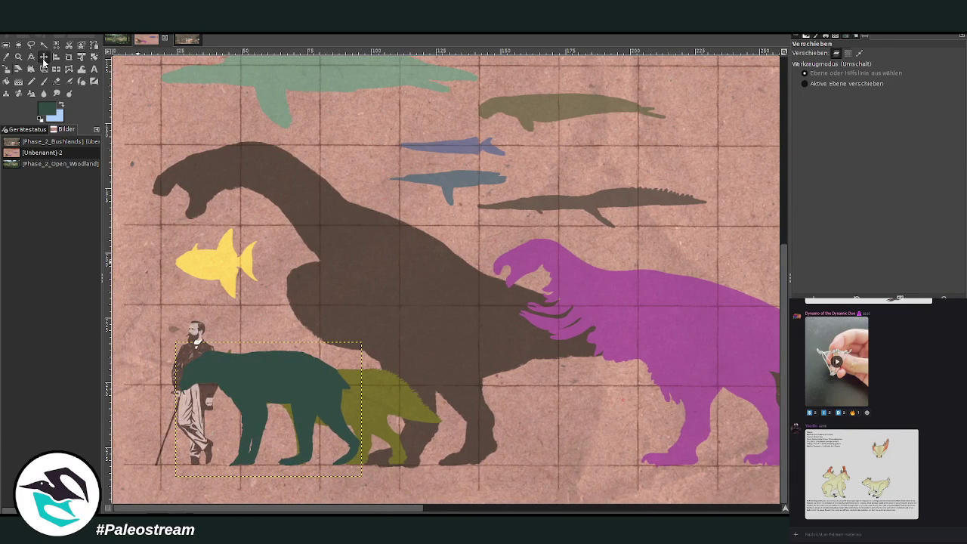
pyautogui.moveTo(266, 392); pyautogui.dragTo(527, 386)
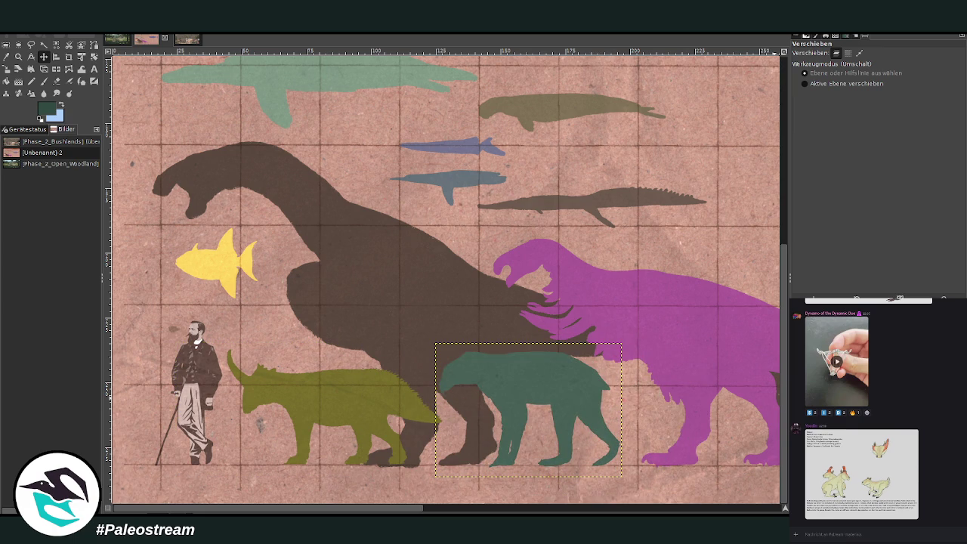
# Zoom out to the whole chart, zoom into the lower animals, then switch to the woodland painting
pyautogui.click(18, 57)
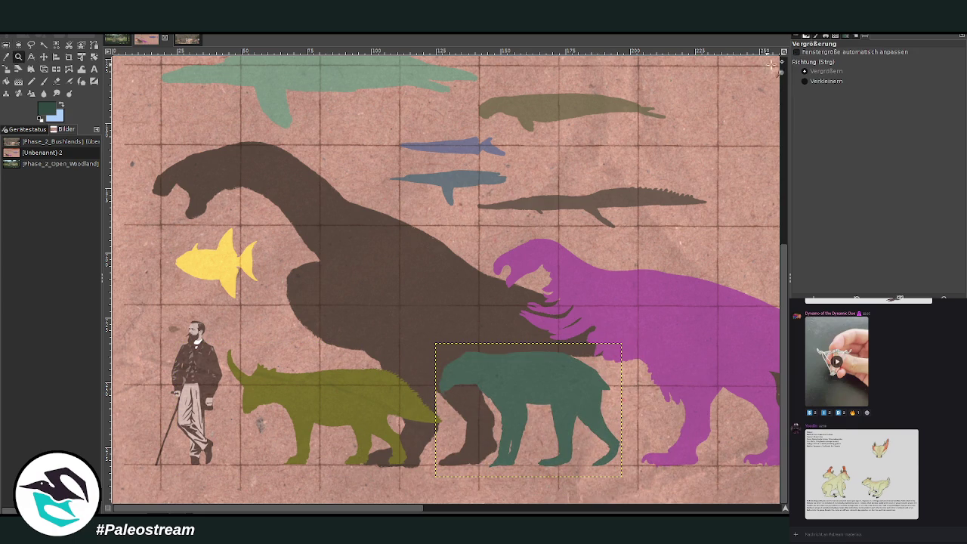
pyautogui.keyDown('ctrl'); pyautogui.click(306, 185); pyautogui.keyUp('ctrl')
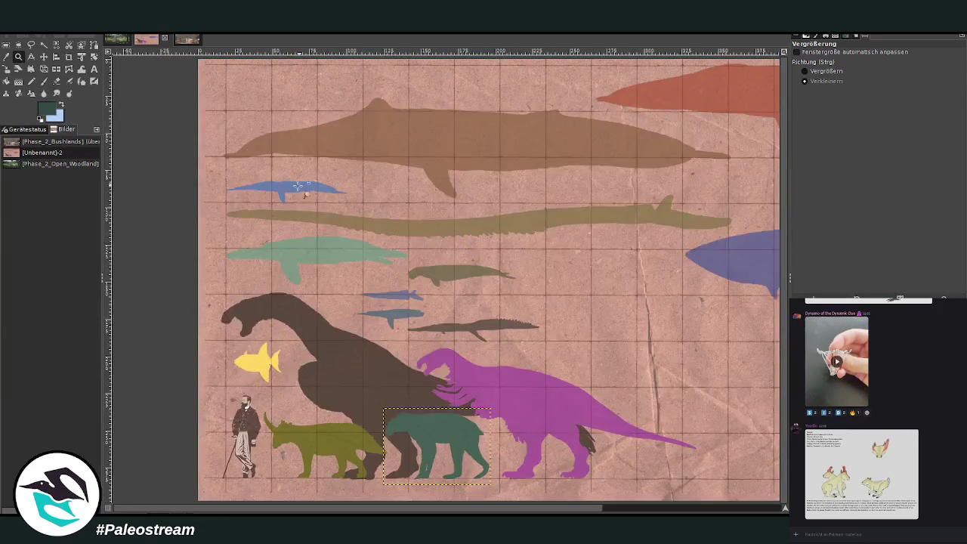
pyautogui.keyDown('ctrl'); pyautogui.click(307, 185); pyautogui.keyUp('ctrl')
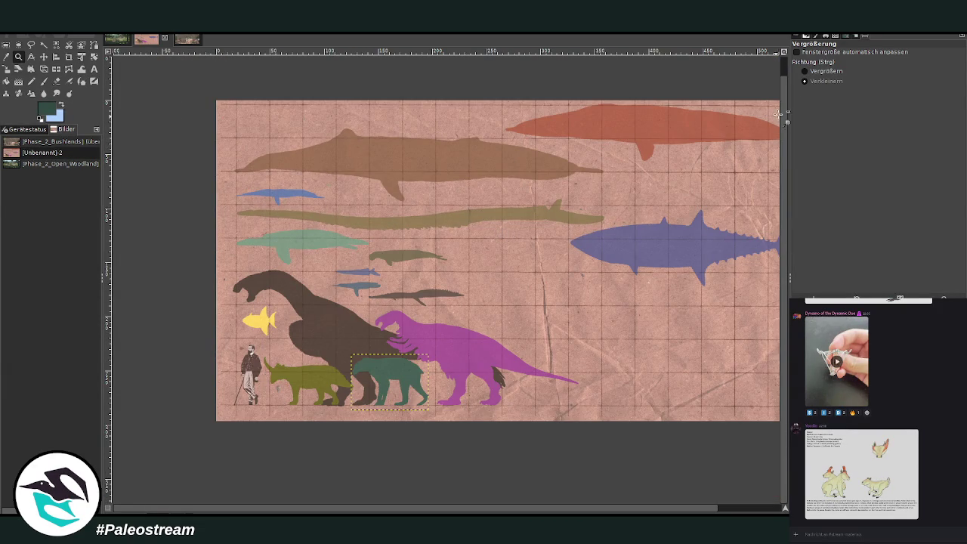
pyautogui.click(805, 71)
pyautogui.moveTo(200, 93); pyautogui.dragTo(505, 374)
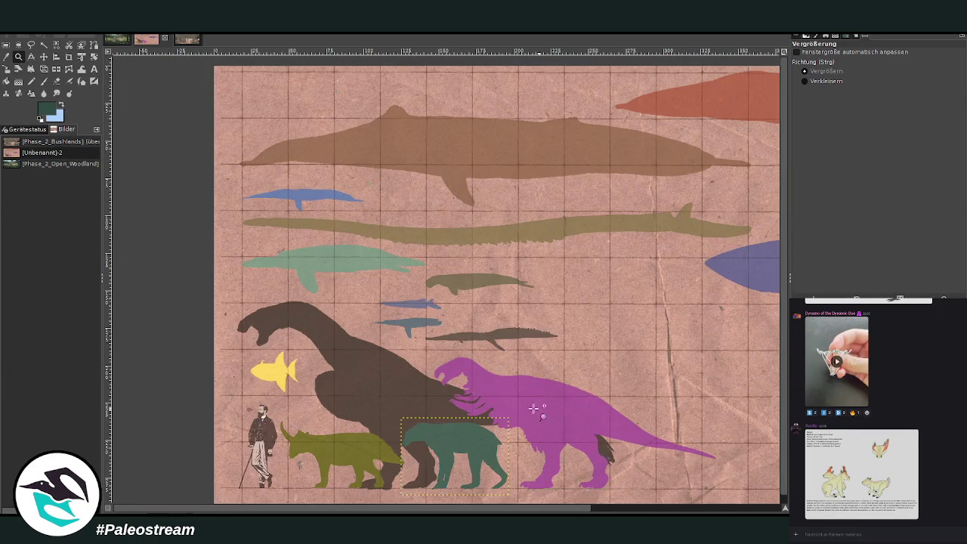
pyautogui.click(117, 38)
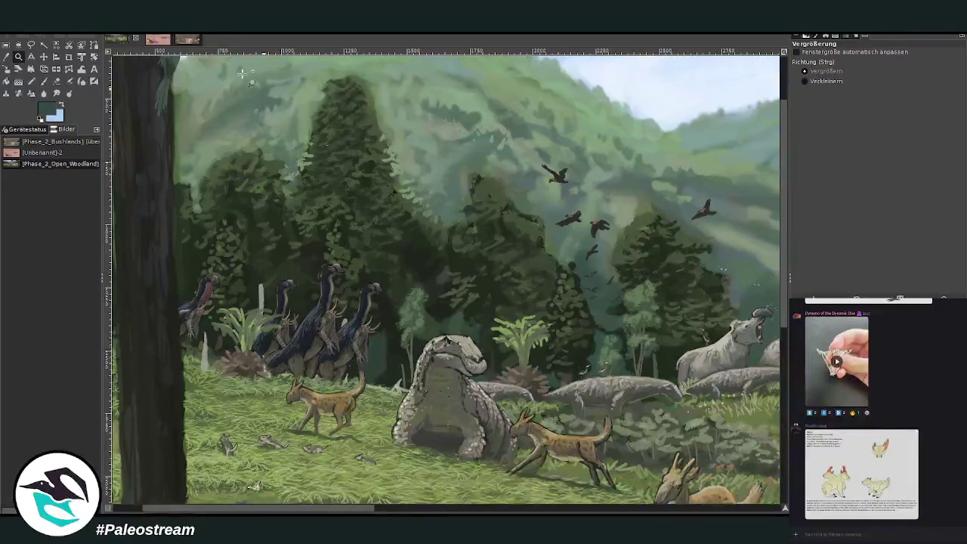
# Delete the tapir reference picture from the burning bushland painting and clear the selection
pyautogui.click(179, 40)
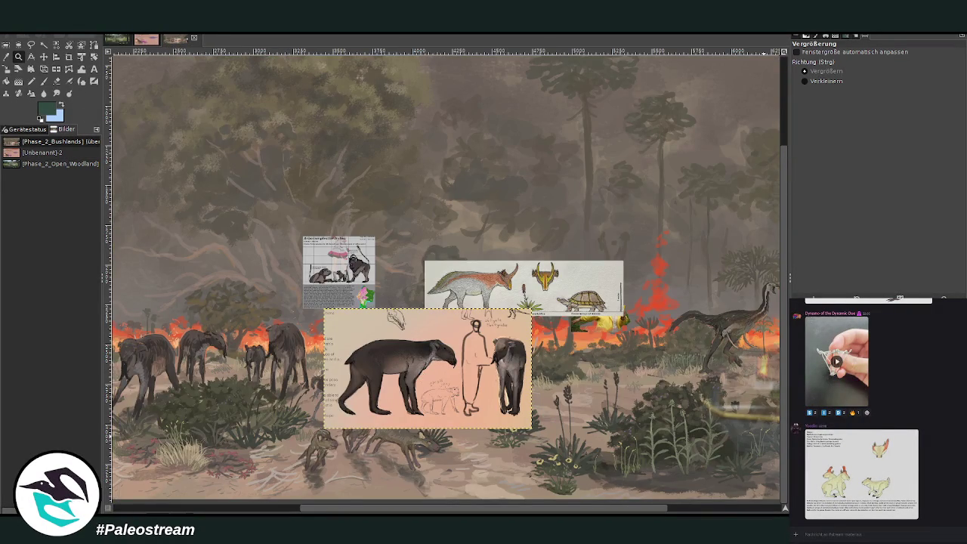
pyautogui.press('Delete')
pyautogui.hotkey('ctrl', 'shift', 'a')
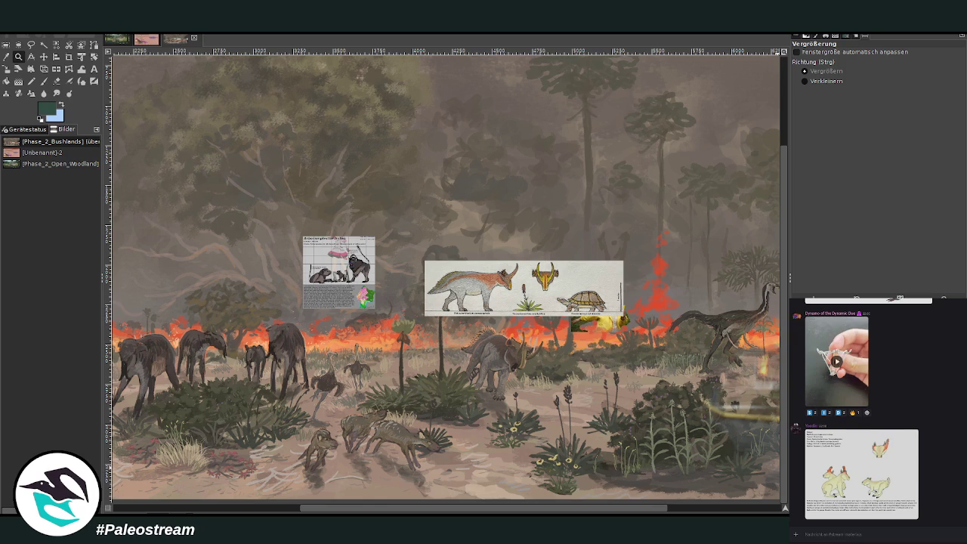
# Compare against the size chart and woodland painting, then zoom in on the horned creature
pyautogui.click(144, 37)
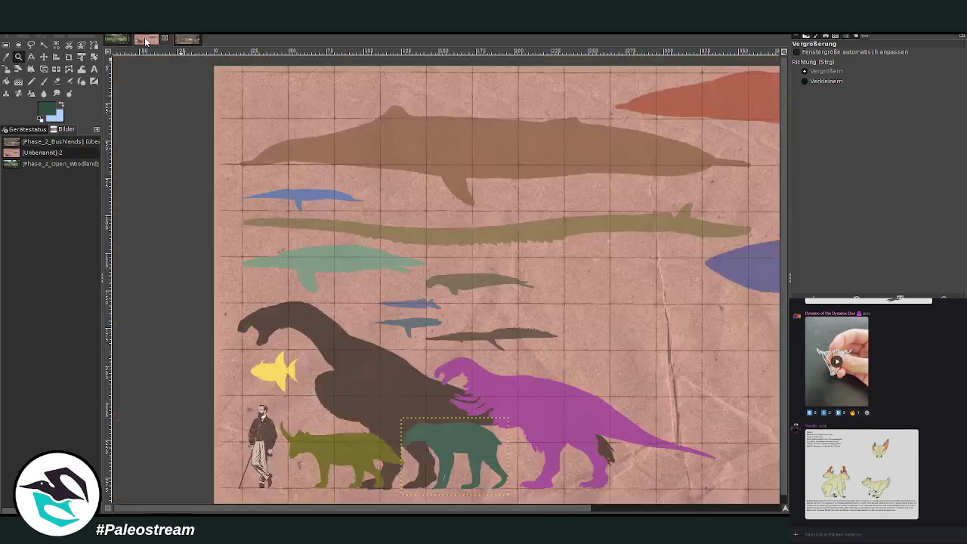
pyautogui.click(119, 39)
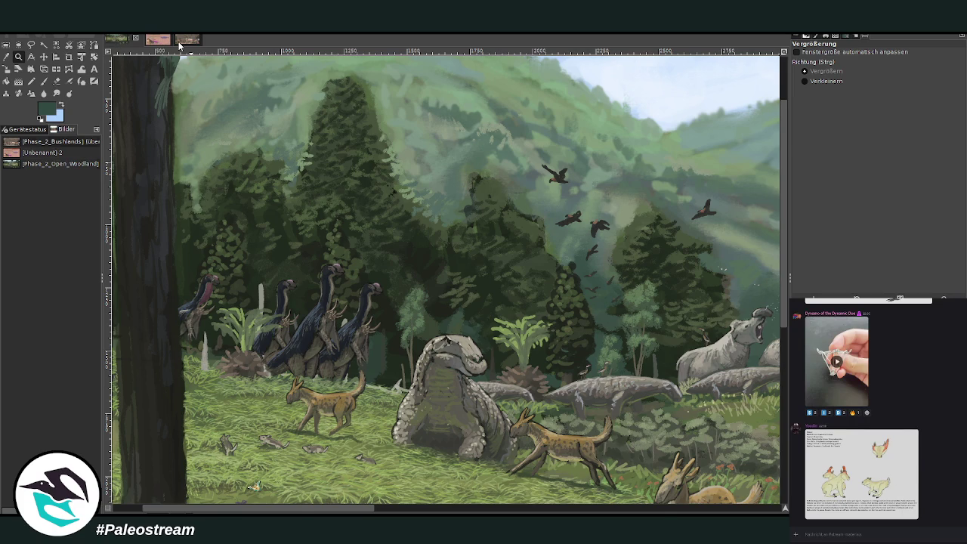
pyautogui.click(179, 42)
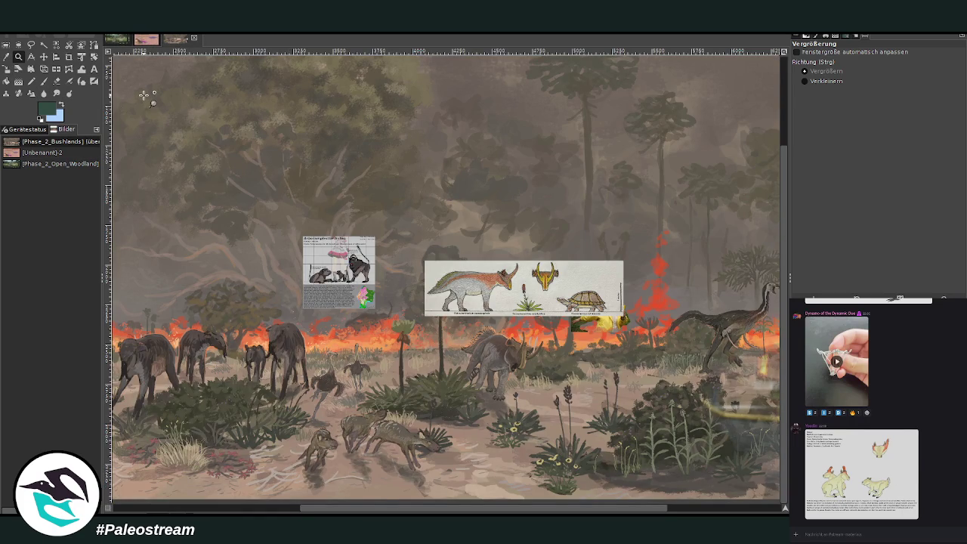
pyautogui.click(138, 41)
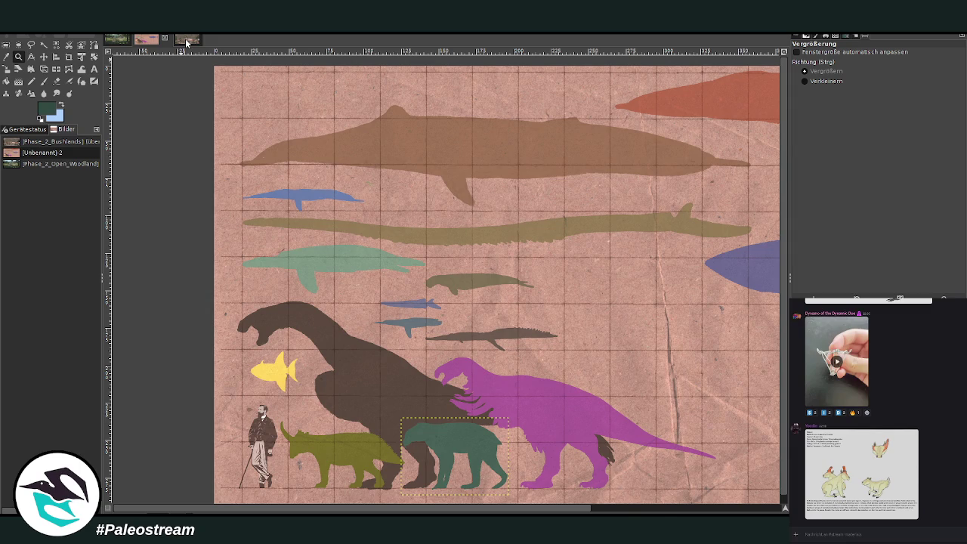
pyautogui.click(185, 40)
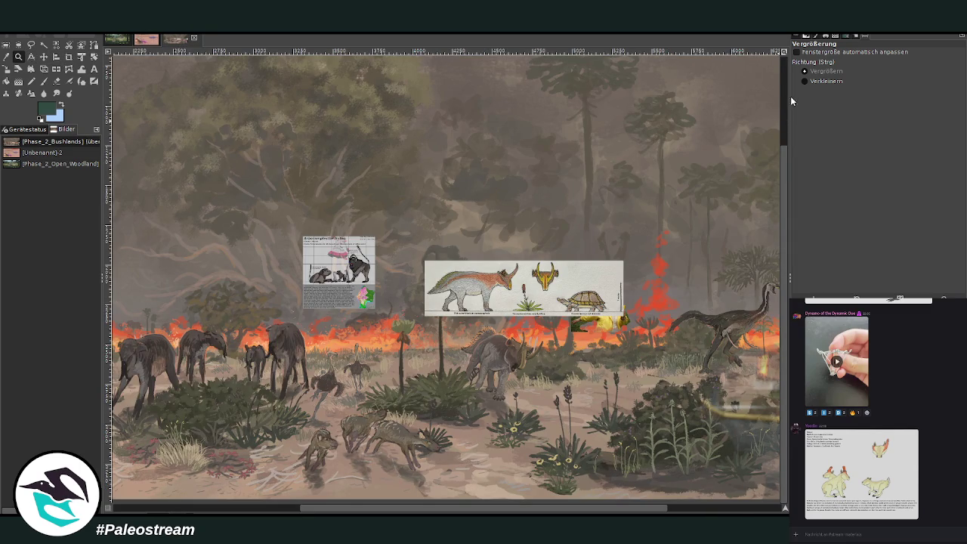
pyautogui.moveTo(405, 288); pyautogui.dragTo(597, 408)
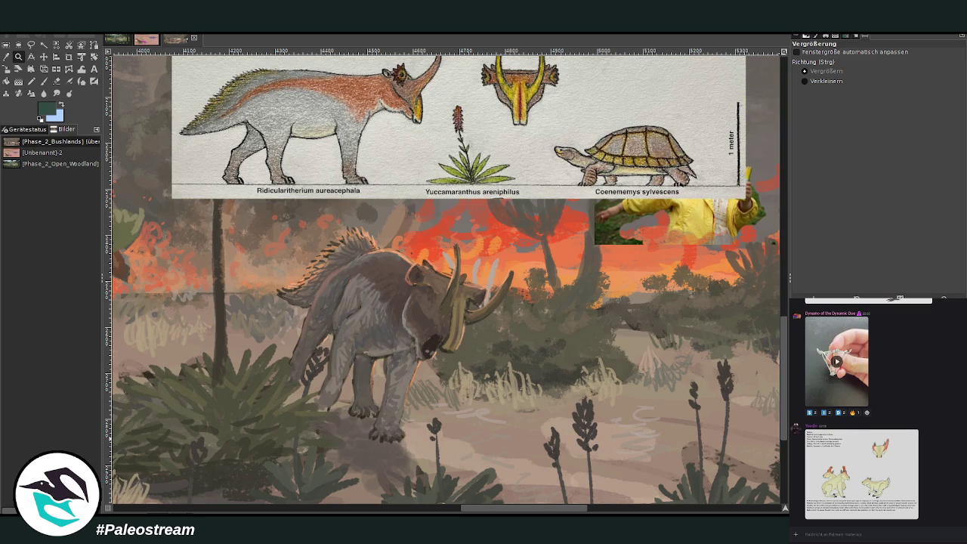
# Warp the horned creature's front legs, feet, chest and belly with a smaller brush
pyautogui.click(82, 69)
pyautogui.moveTo(862, 71); pyautogui.dragTo(825, 72)
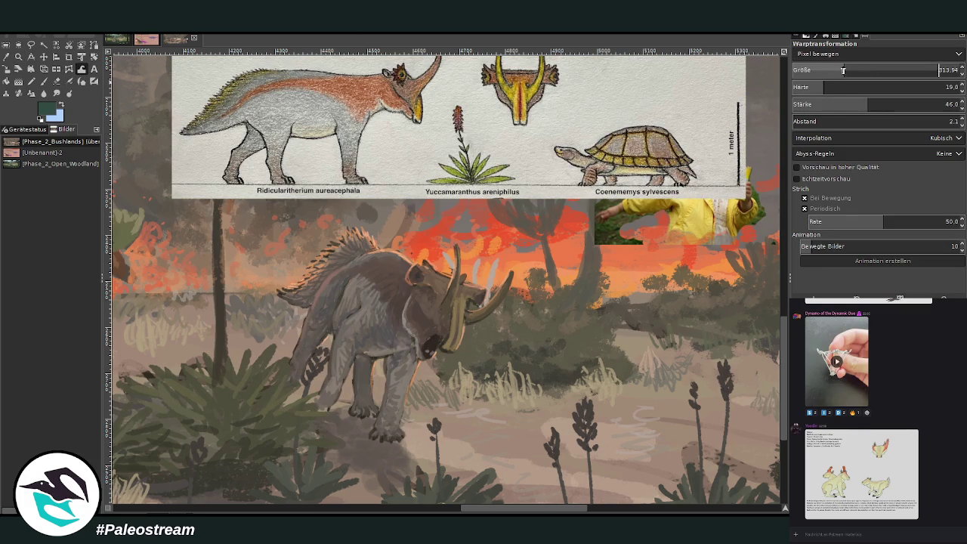
pyautogui.scroll(-2, 800, 70)
pyautogui.moveTo(397, 407)
pyautogui.mouseDown()
pyautogui.moveTo(377, 412)
pyautogui.moveTo(395, 350)
pyautogui.moveTo(377, 412)
pyautogui.moveTo(409, 416)
pyautogui.moveTo(355, 438)
pyautogui.mouseUp()
pyautogui.moveTo(336, 290)
pyautogui.mouseDown()
pyautogui.moveTo(371, 363)
pyautogui.moveTo(355, 310)
pyautogui.moveTo(412, 318)
pyautogui.moveTo(374, 340)
pyautogui.moveTo(378, 355)
pyautogui.mouseUp()
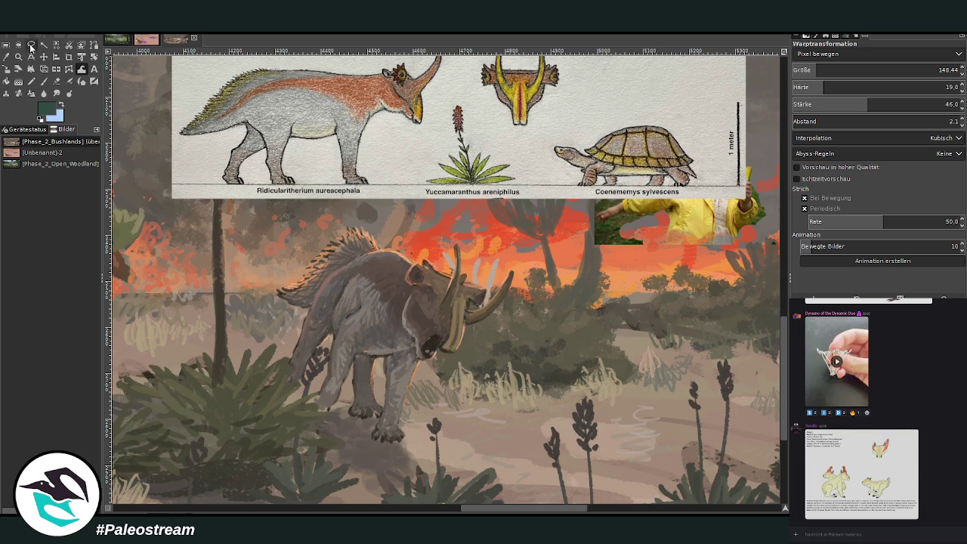
# Sample a grey from the creature's body for brush painting and zoom out
pyautogui.press('o')
pyautogui.click(381, 352)
pyautogui.press('p')
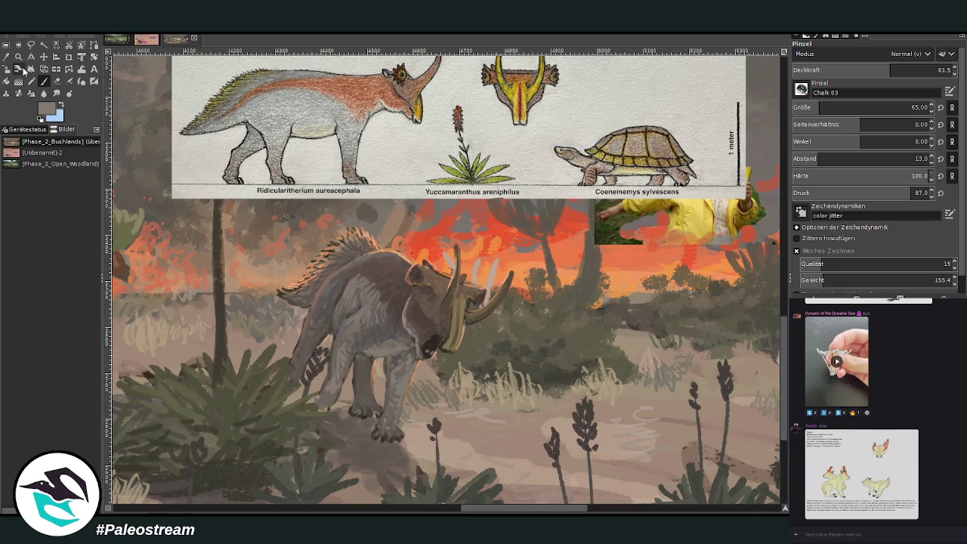
pyautogui.press('-')
pyautogui.press('-')
pyautogui.press('-')
pyautogui.press('-')
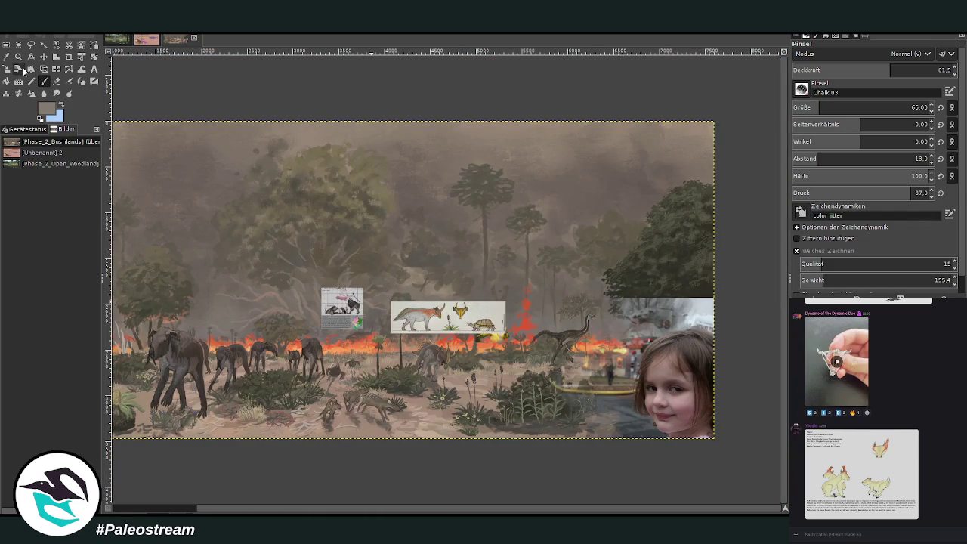
# Zoom in and delete the three-animal reference sheet layer from the painting's centre
pyautogui.click(18, 57)
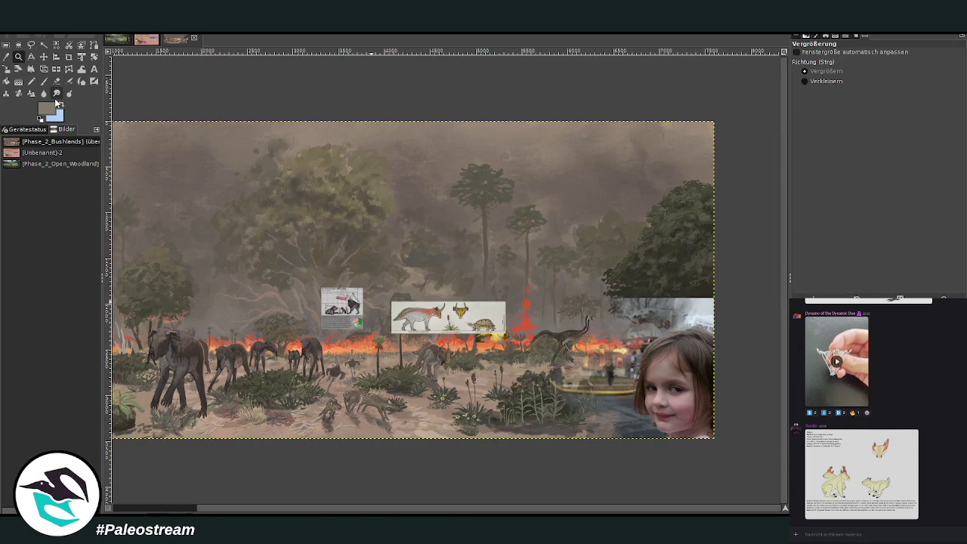
pyautogui.moveTo(269, 222); pyautogui.dragTo(547, 444)
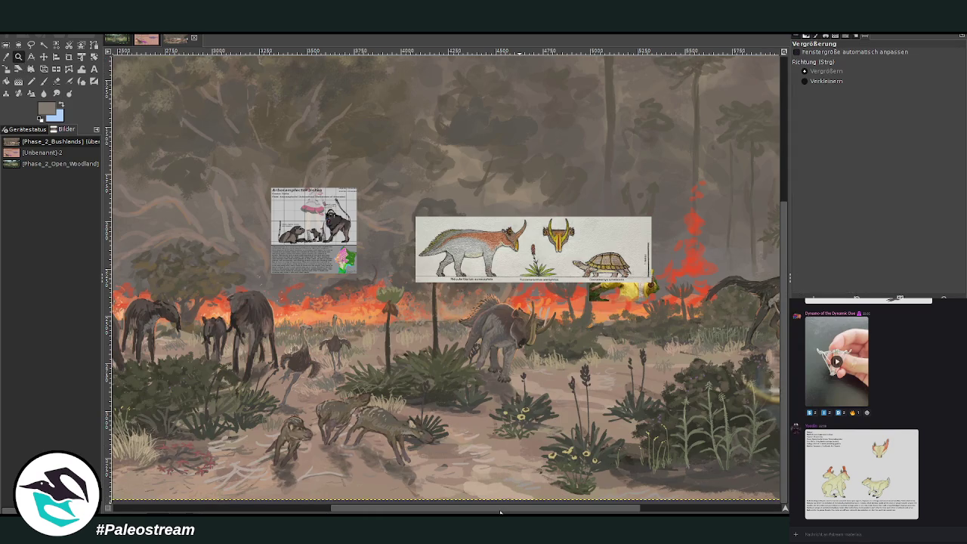
pyautogui.click(44, 57)
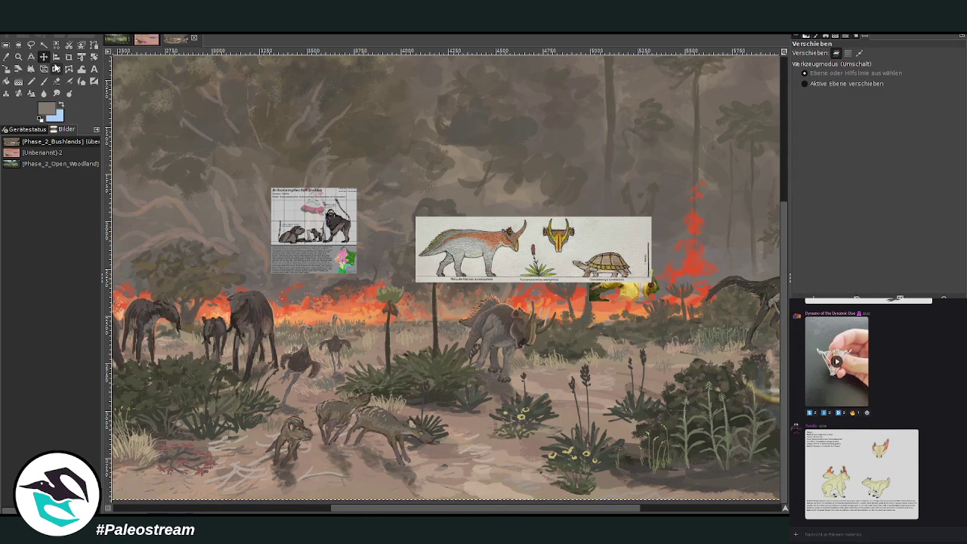
pyautogui.moveTo(467, 241); pyautogui.dragTo(468, 238)
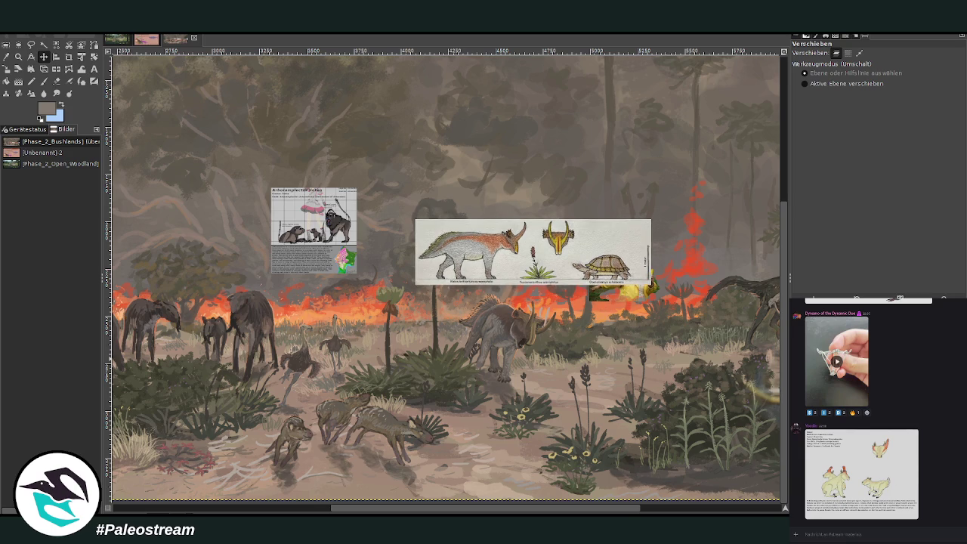
pyautogui.press('Delete')
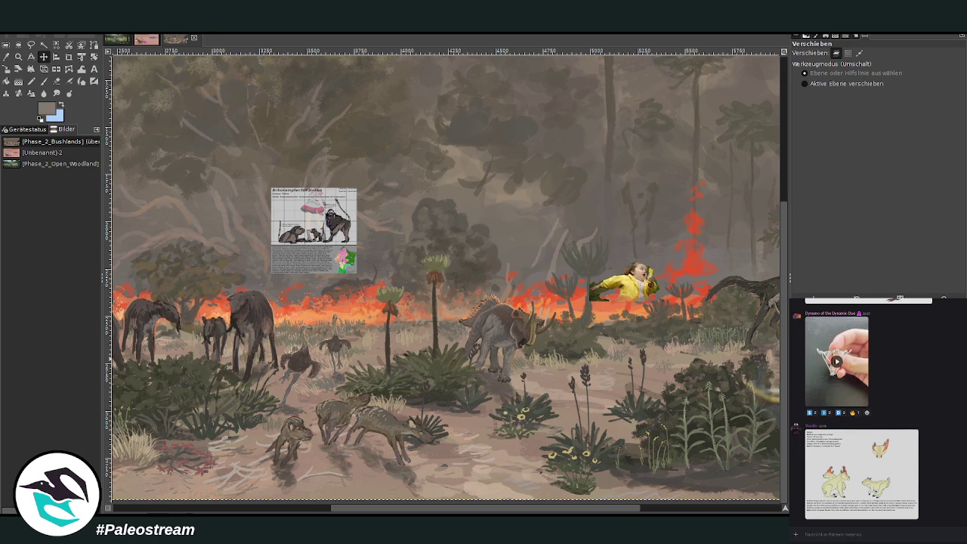
pyautogui.moveTo(343, 507); pyautogui.dragTo(486, 507)
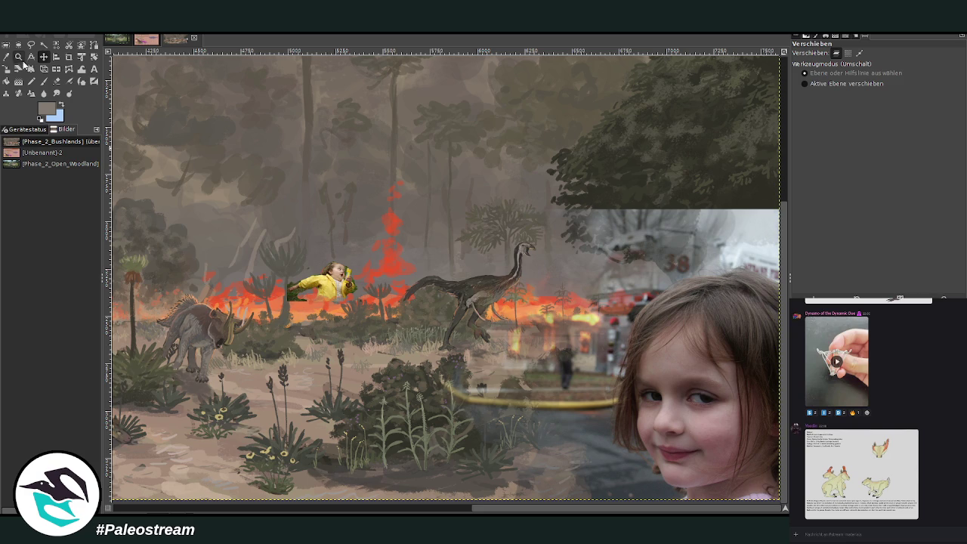
# Zoom in on the elephants and the fire area of the painting
pyautogui.click(18, 57)
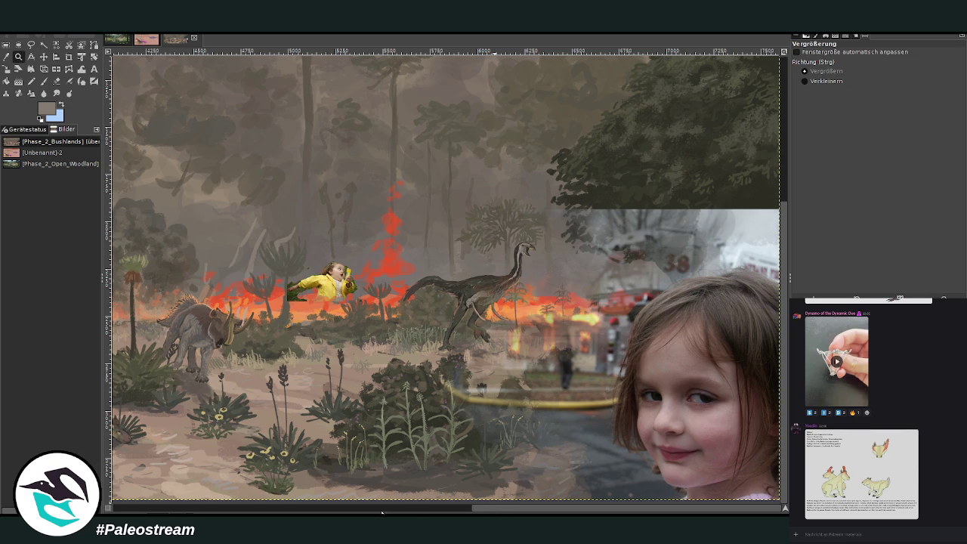
pyautogui.moveTo(438, 512); pyautogui.dragTo(355, 512)
pyautogui.click(511, 316)
pyautogui.hotkey('shift', 'e')
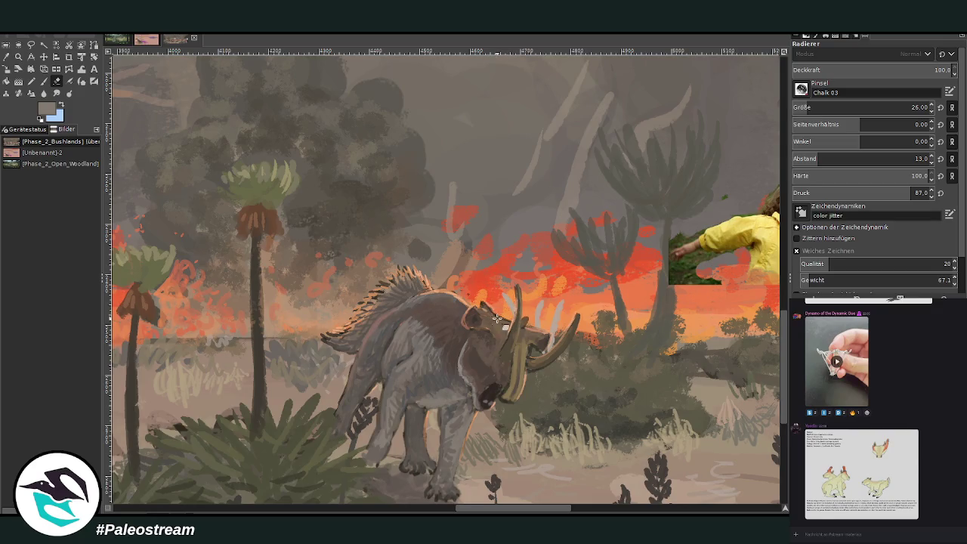
pyautogui.scroll(-3, 514, 302)
pyautogui.scroll(-1, 513, 303)
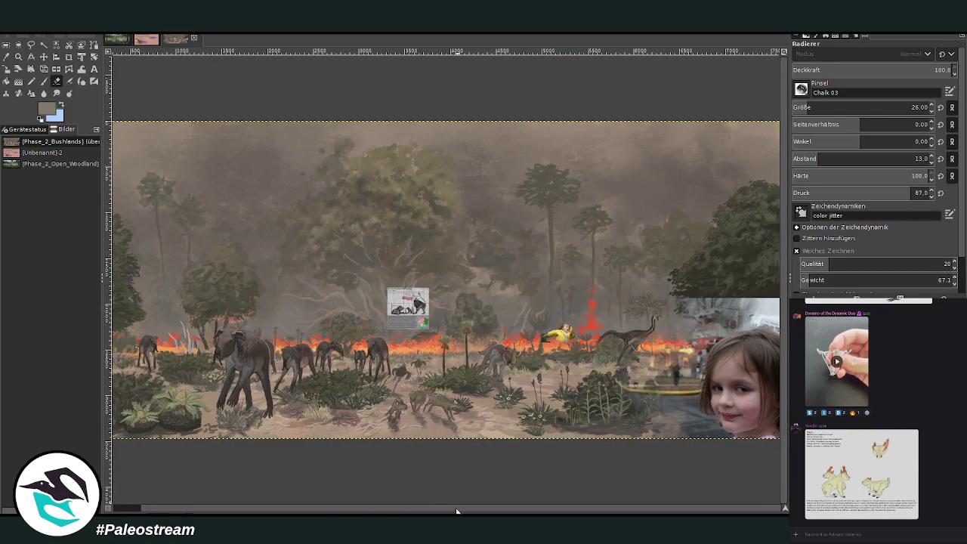
pyautogui.click(18, 57)
pyautogui.moveTo(279, 237); pyautogui.dragTo(518, 464)
pyautogui.hscroll(-3, 518, 464)
pyautogui.hscroll(-2, 276, 468)
# Move the reference sheet to the centre of the painting and zoom in on it
pyautogui.press('m')
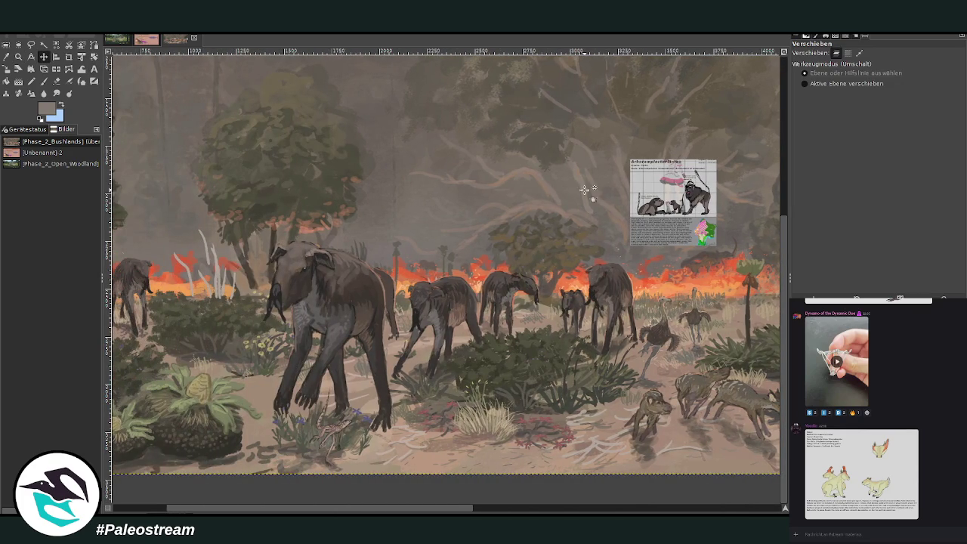
pyautogui.moveTo(679, 188); pyautogui.dragTo(460, 245)
pyautogui.press('z')
pyautogui.moveTo(302, 187); pyautogui.dragTo(551, 419)
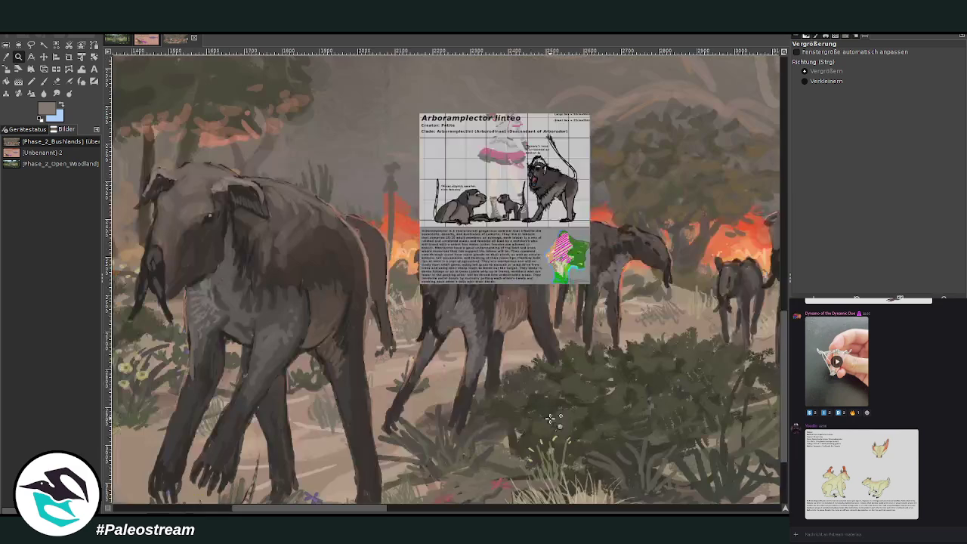
pyautogui.moveTo(282, 142); pyautogui.dragTo(651, 380)
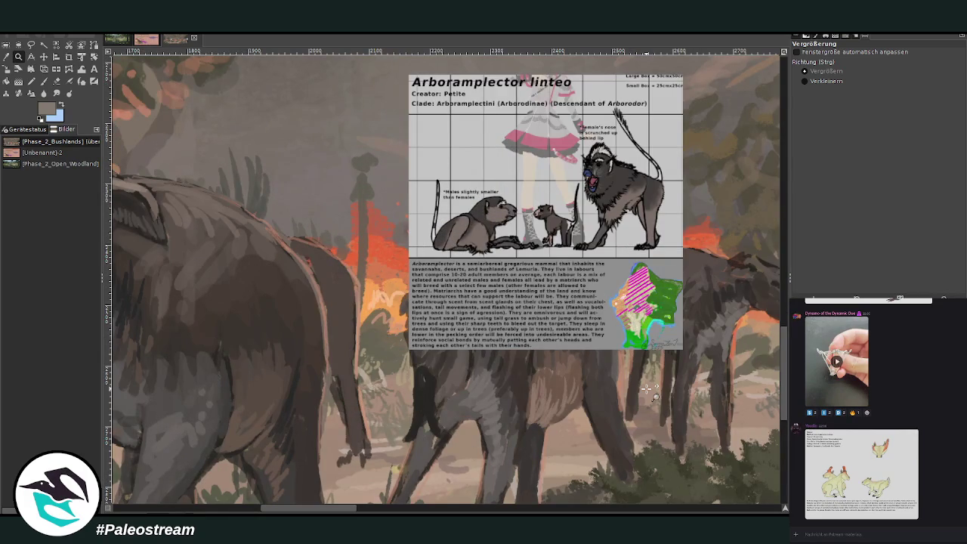
pyautogui.moveTo(335, 513); pyautogui.dragTo(332, 511)
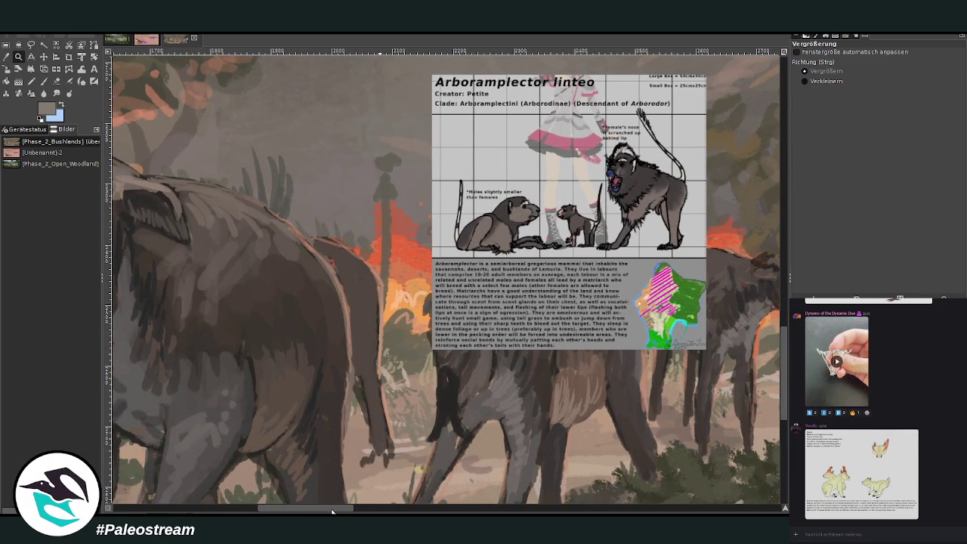
# Return to the elephant painting and frame the reference sheet beside the lead elephant
pyautogui.press('-')
pyautogui.press('-')
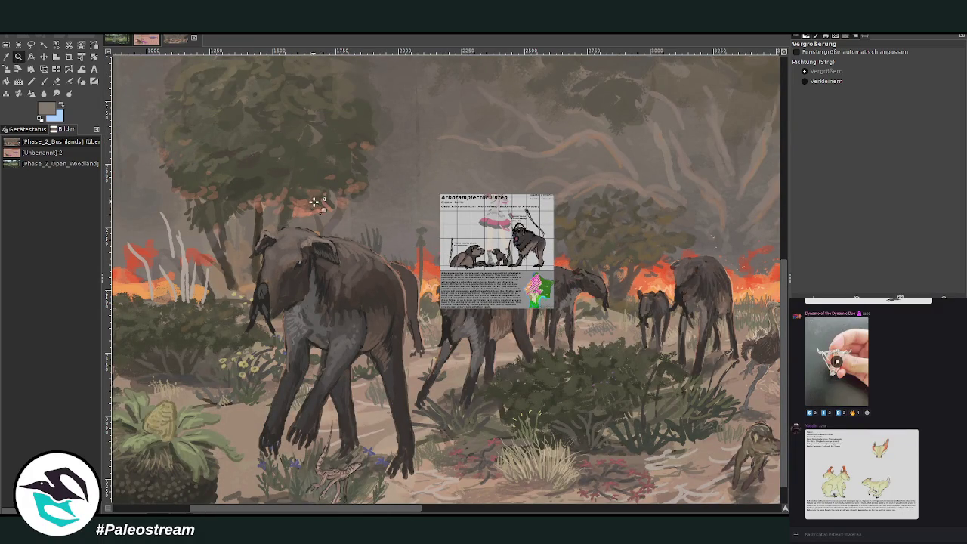
pyautogui.scroll(-2, 313, 166)
pyautogui.scroll(-3, 312, 165)
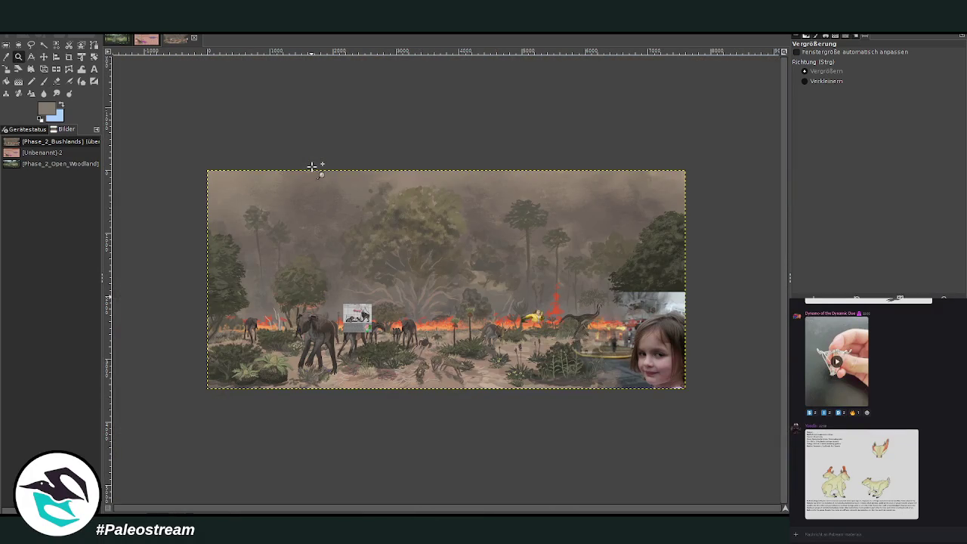
pyautogui.moveTo(559, 274); pyautogui.dragTo(644, 412)
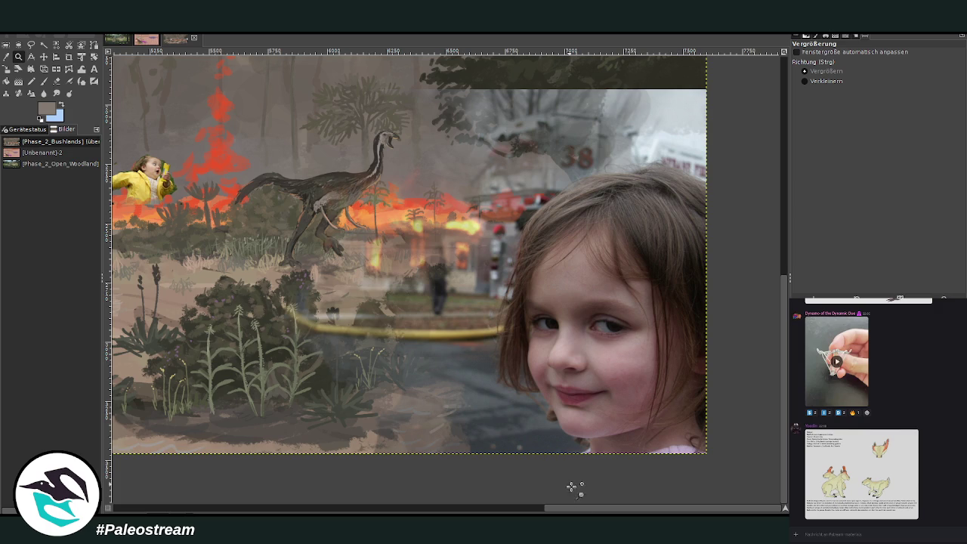
pyautogui.hotkey('alt', '1')
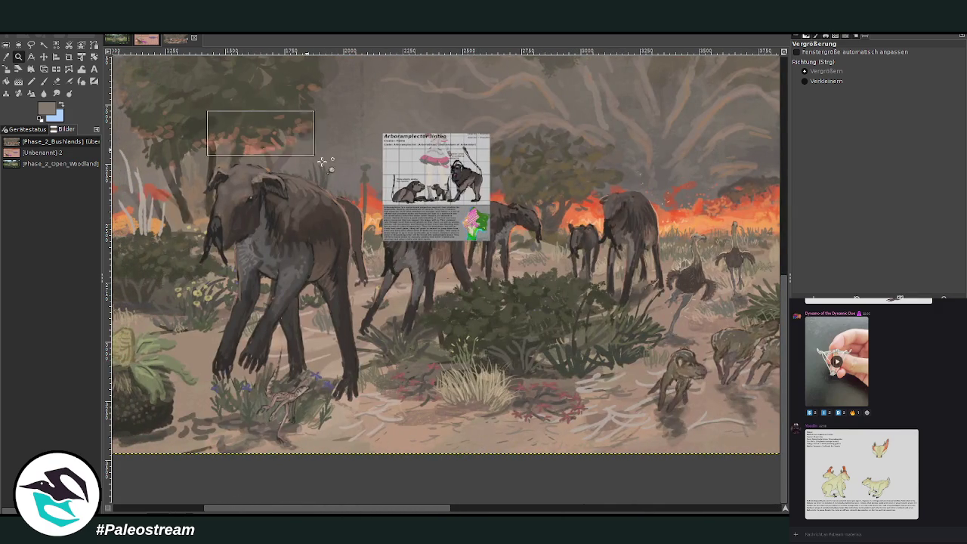
pyautogui.moveTo(205, 111); pyautogui.dragTo(529, 343)
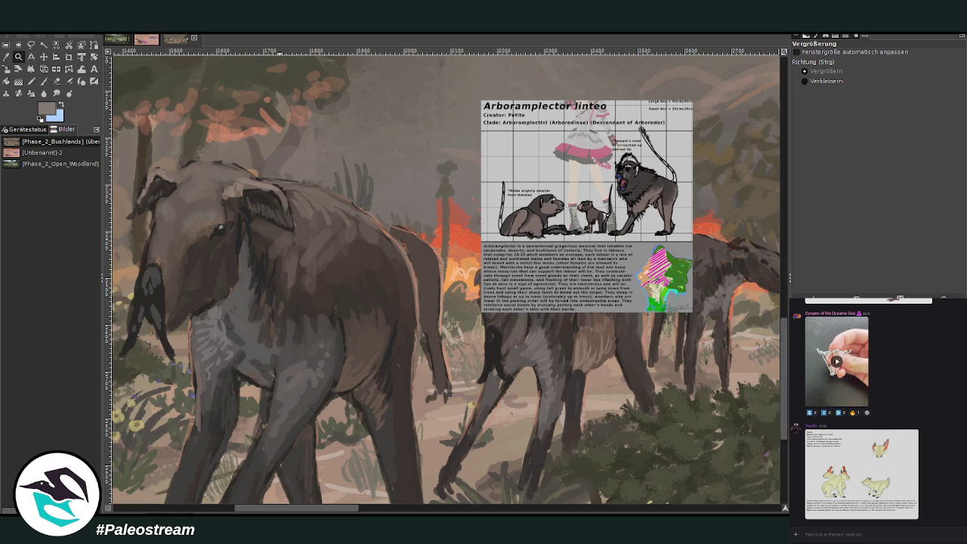
pyautogui.click(43, 81)
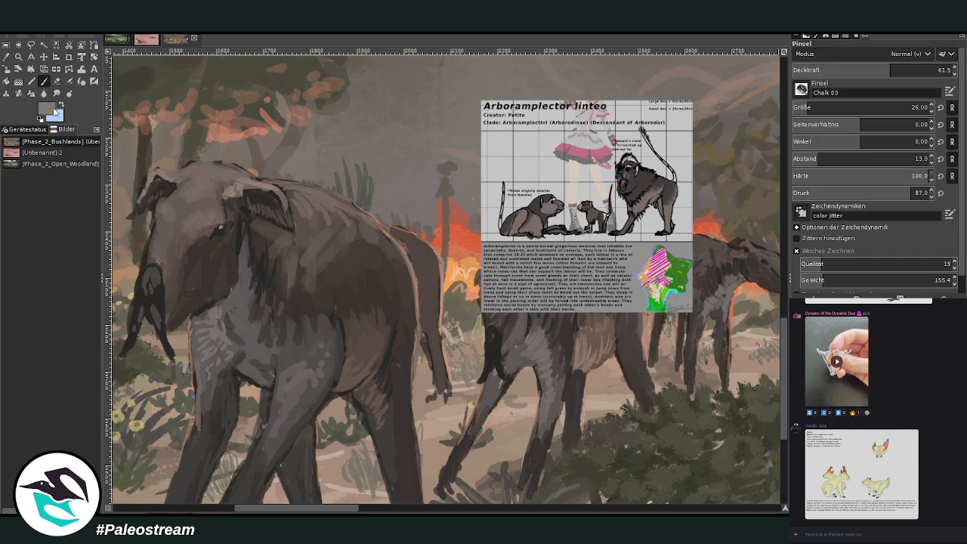
# In near-black at brush size 25, sketch the rider's back line, rump curve and head loops
pyautogui.keyDown('ctrl'); pyautogui.click(763, 253); pyautogui.keyUp('ctrl')
pyautogui.scroll(5, 805, 107)
pyautogui.moveTo(307, 182); pyautogui.dragTo(335, 181)
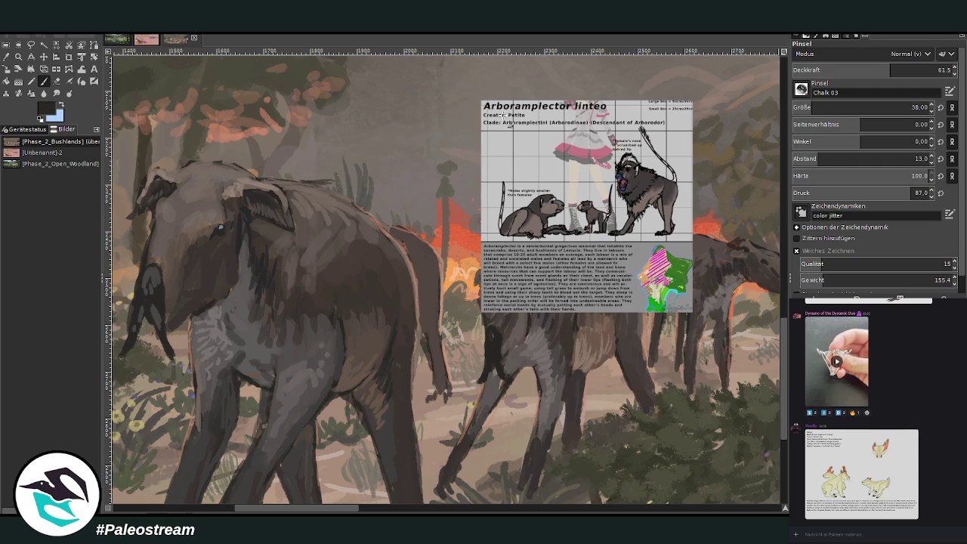
pyautogui.click(912, 107)
pyautogui.moveTo(335, 186)
pyautogui.mouseDown()
pyautogui.moveTo(393, 160)
pyautogui.moveTo(392, 203)
pyautogui.moveTo(363, 223)
pyautogui.mouseUp()
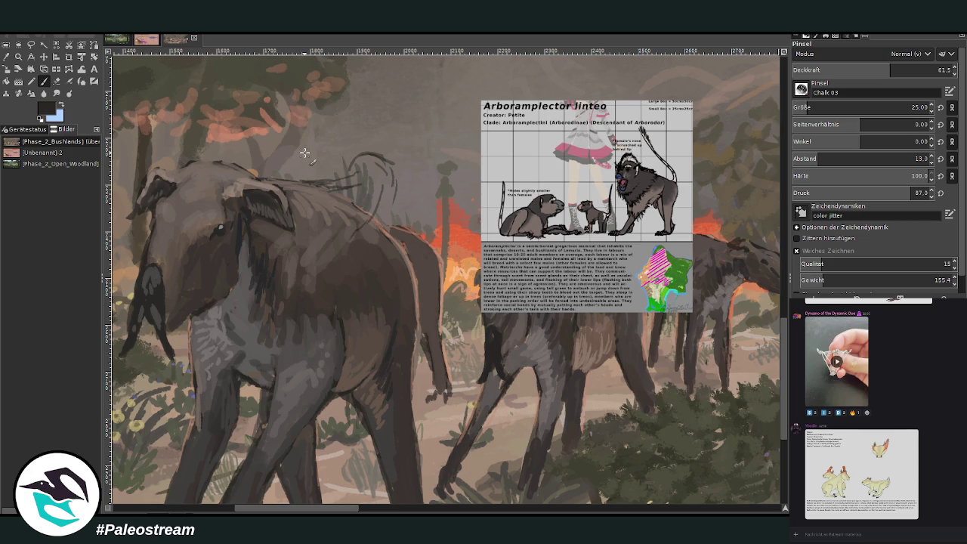
pyautogui.hotkey('ctrl', 'z')
pyautogui.hotkey('ctrl', 'z')
pyautogui.moveTo(355, 188); pyautogui.dragTo(298, 185)
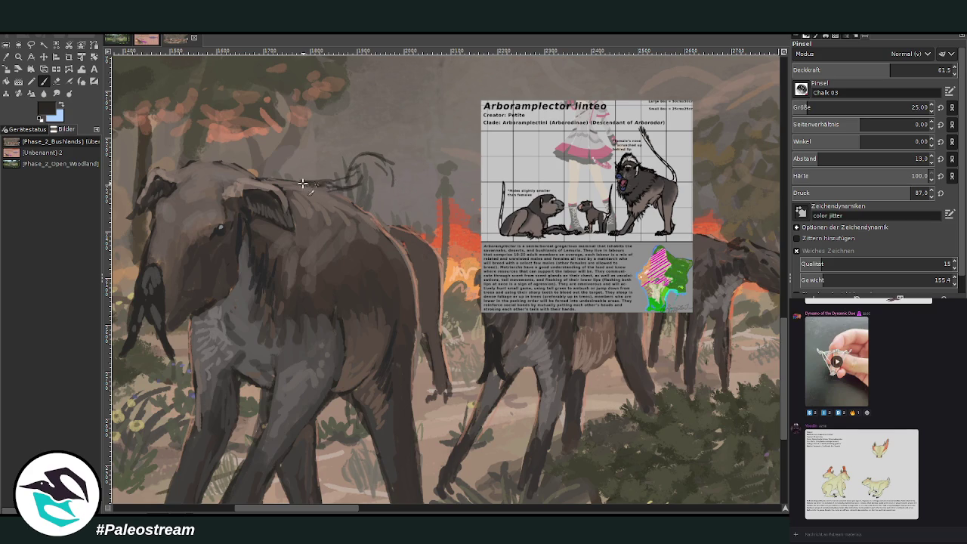
pyautogui.moveTo(386, 156); pyautogui.dragTo(384, 252)
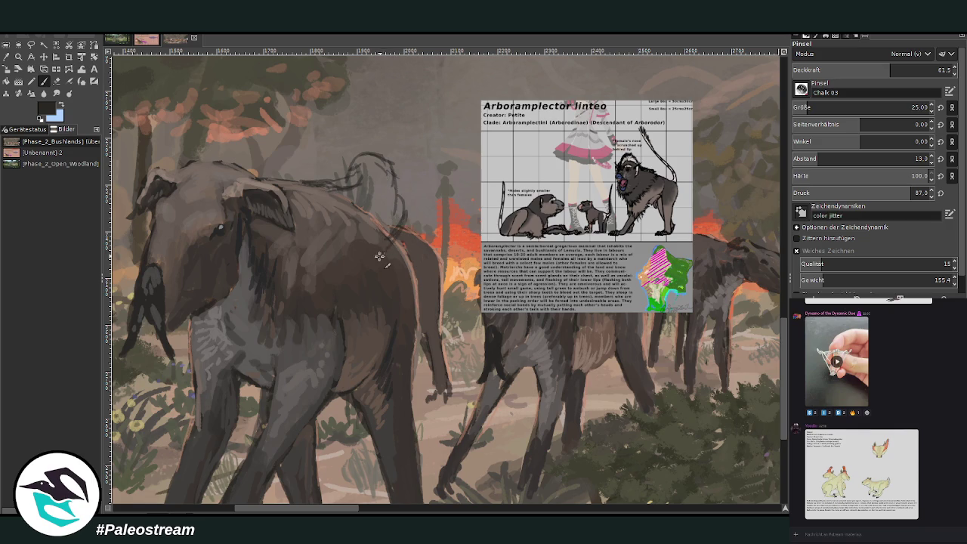
pyautogui.moveTo(411, 219); pyautogui.dragTo(439, 134)
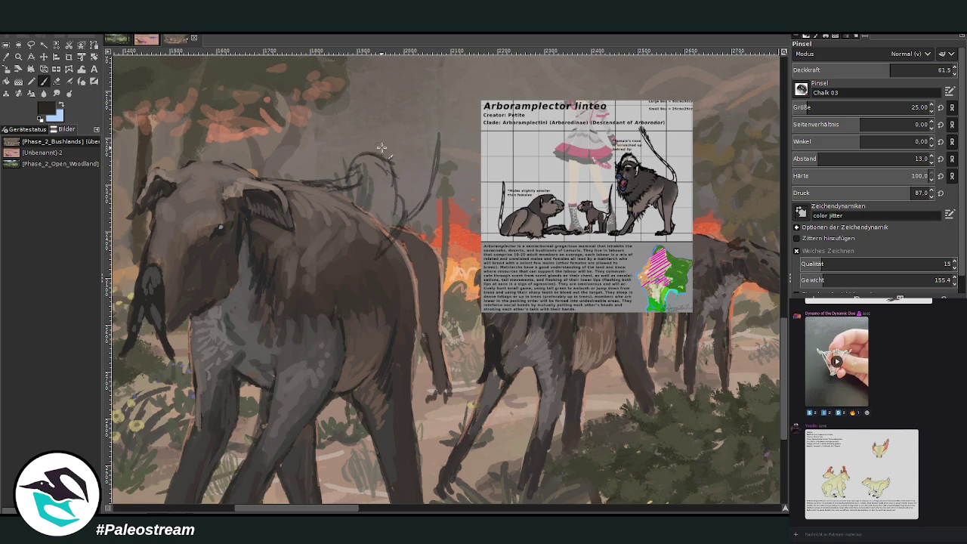
pyautogui.moveTo(376, 136)
pyautogui.mouseDown()
pyautogui.moveTo(382, 167)
pyautogui.moveTo(447, 240)
pyautogui.moveTo(342, 171)
pyautogui.moveTo(360, 168)
pyautogui.moveTo(346, 189)
pyautogui.moveTo(338, 179)
pyautogui.moveTo(334, 190)
pyautogui.moveTo(259, 182)
pyautogui.mouseUp()
# Erase stray strokes, raise opacity to 73.5, and sketch the rider's head and neck
pyautogui.click(58, 81)
pyautogui.click(42, 80)
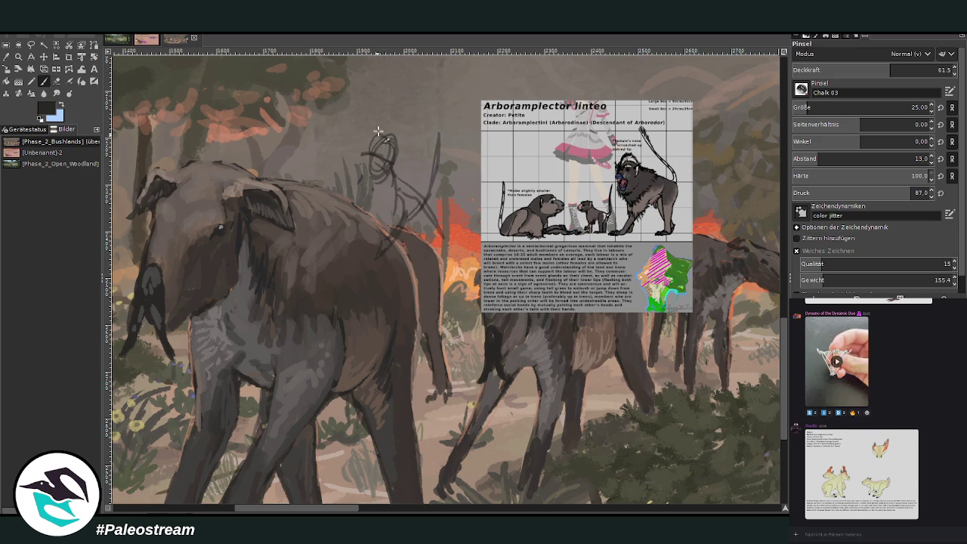
pyautogui.moveTo(345, 167); pyautogui.dragTo(279, 181)
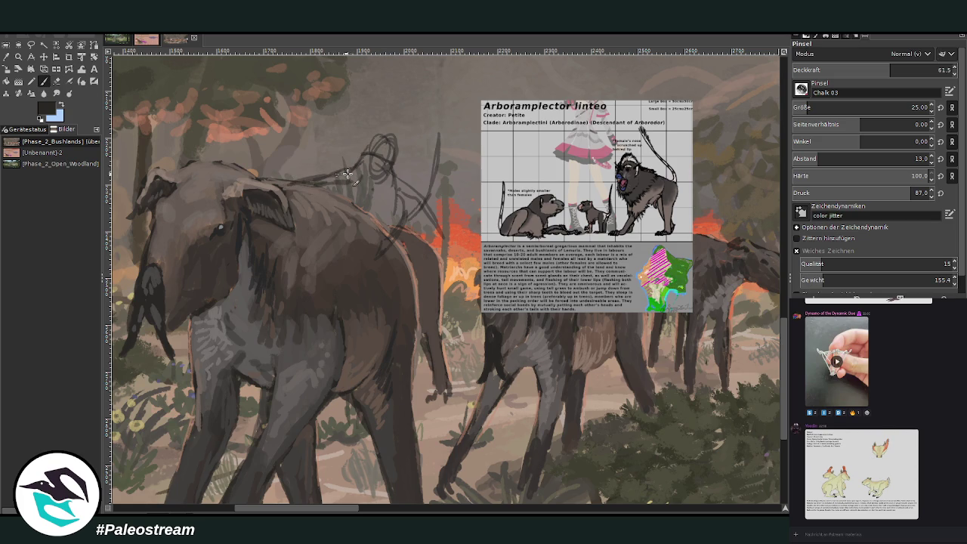
pyautogui.moveTo(829, 76); pyautogui.dragTo(897, 51)
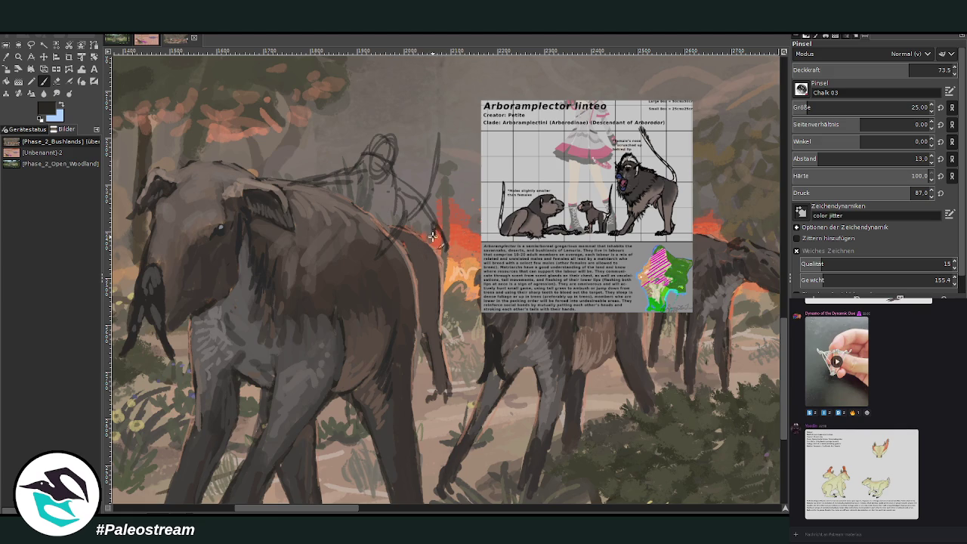
pyautogui.moveTo(408, 182)
pyautogui.mouseDown()
pyautogui.moveTo(441, 229)
pyautogui.moveTo(427, 203)
pyautogui.moveTo(394, 180)
pyautogui.moveTo(391, 209)
pyautogui.moveTo(415, 228)
pyautogui.moveTo(378, 264)
pyautogui.moveTo(382, 275)
pyautogui.mouseUp()
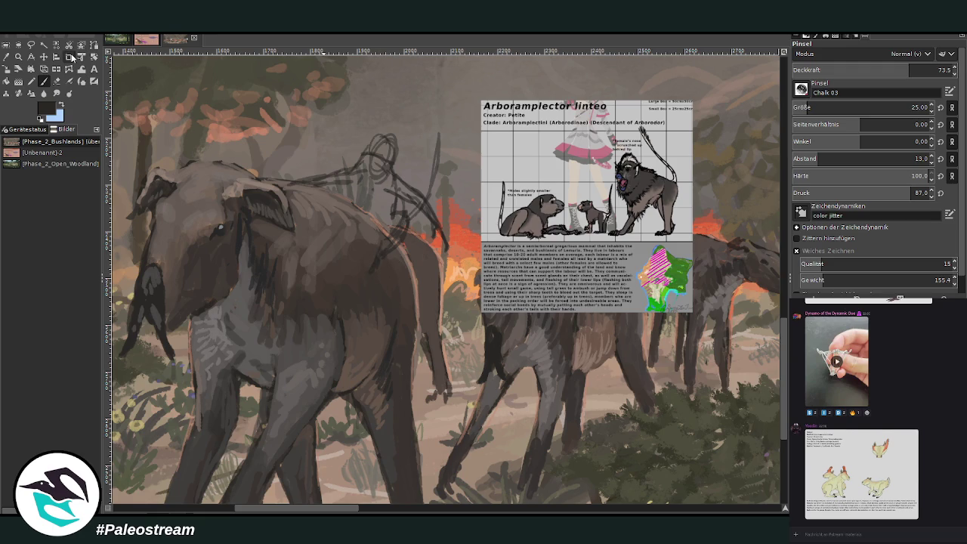
pyautogui.click(56, 81)
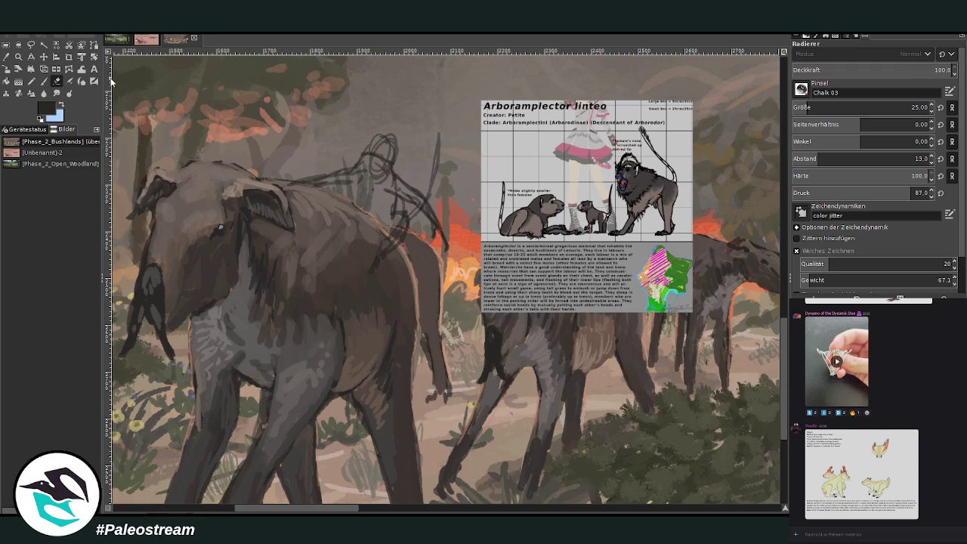
pyautogui.click(43, 81)
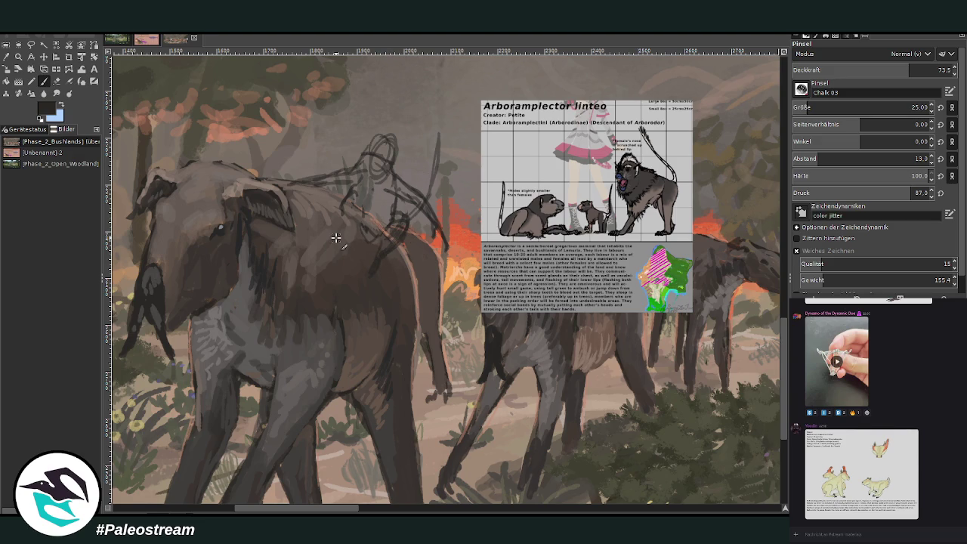
pyautogui.moveTo(395, 191); pyautogui.dragTo(420, 218)
# Zoom in on the rider and sketch its head and ears at size 18, opacity 83
pyautogui.press('z')
pyautogui.moveTo(257, 64); pyautogui.dragTo(610, 355)
pyautogui.press('p')
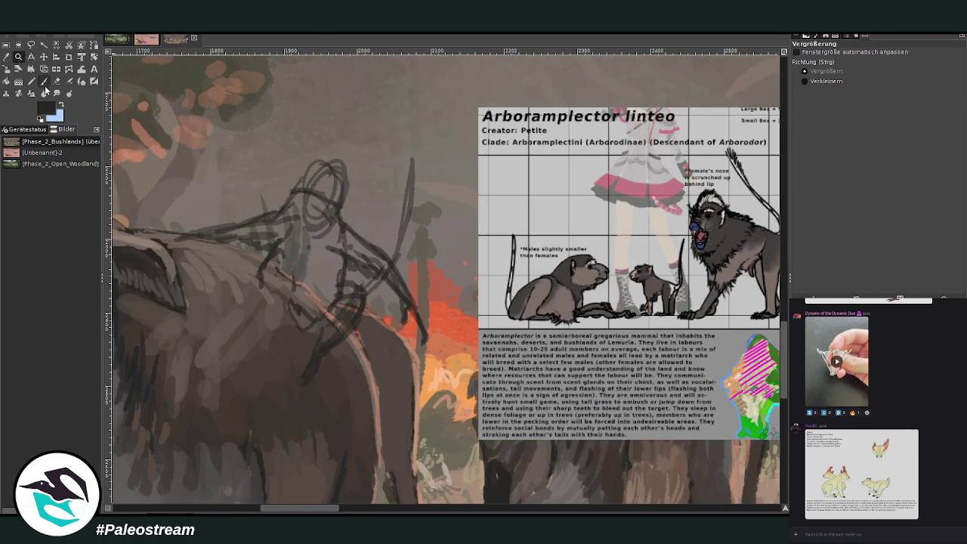
pyautogui.moveTo(861, 108); pyautogui.dragTo(847, 107)
pyautogui.moveTo(909, 70); pyautogui.dragTo(927, 70)
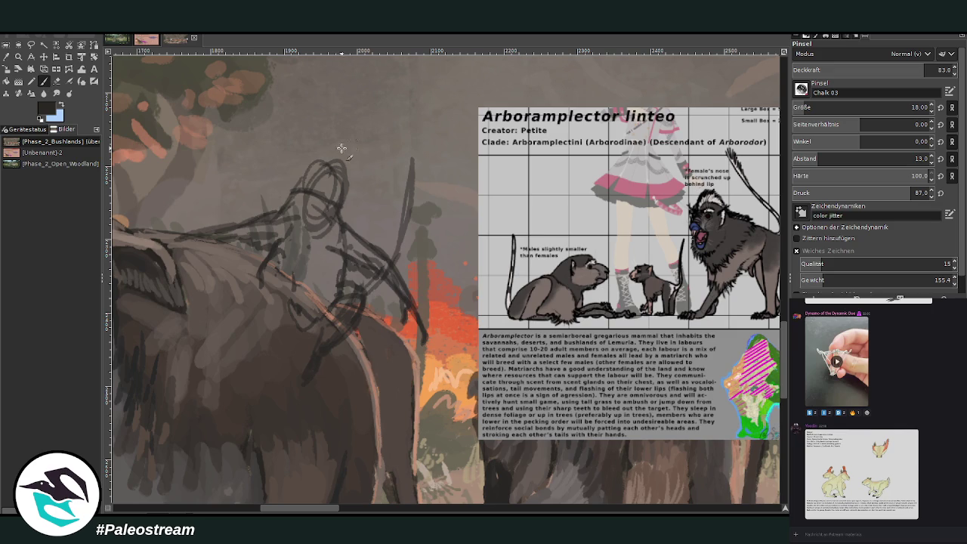
pyautogui.moveTo(317, 163); pyautogui.dragTo(326, 168)
pyautogui.moveTo(352, 158); pyautogui.dragTo(347, 189)
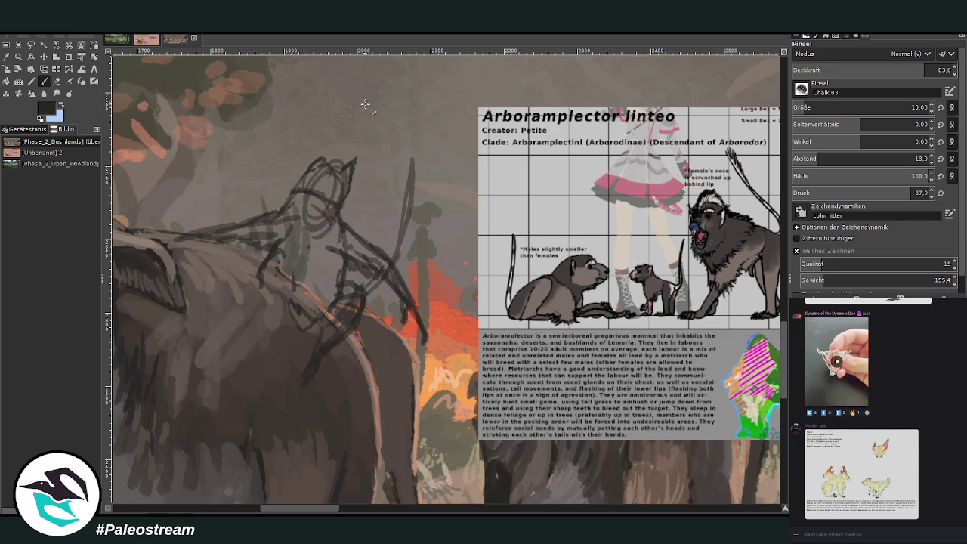
pyautogui.moveTo(321, 151)
pyautogui.mouseDown()
pyautogui.moveTo(352, 159)
pyautogui.moveTo(312, 174)
pyautogui.mouseUp()
# Lighten the jaw and neck strokes with a size 89 eraser, then hatch the figure at size 21
pyautogui.click(57, 83)
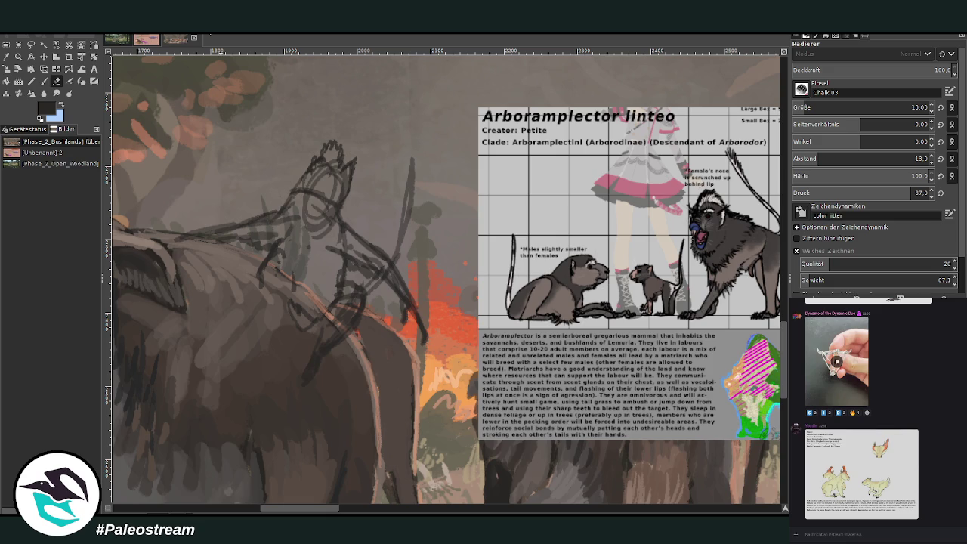
pyautogui.click(825, 107)
pyautogui.moveTo(387, 231); pyautogui.dragTo(392, 249)
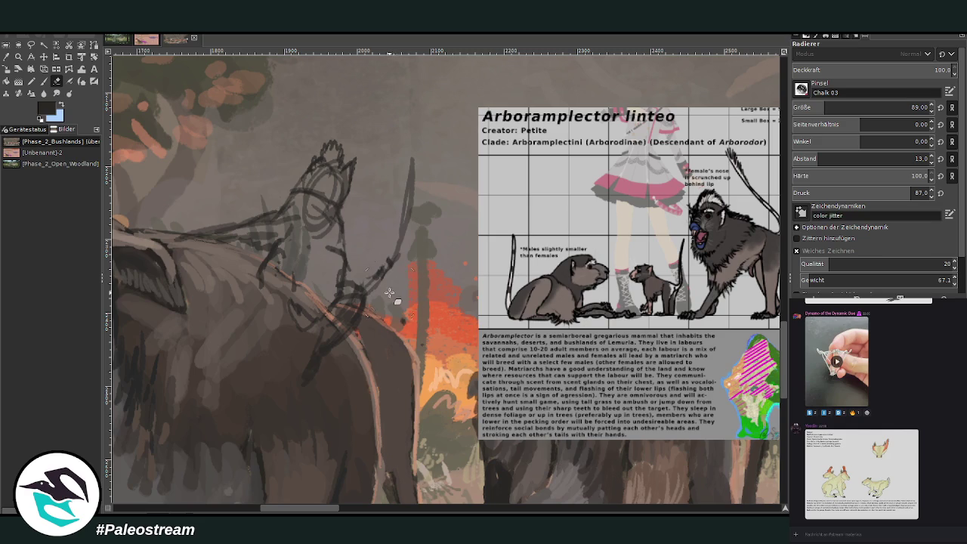
pyautogui.click(43, 81)
pyautogui.click(819, 107)
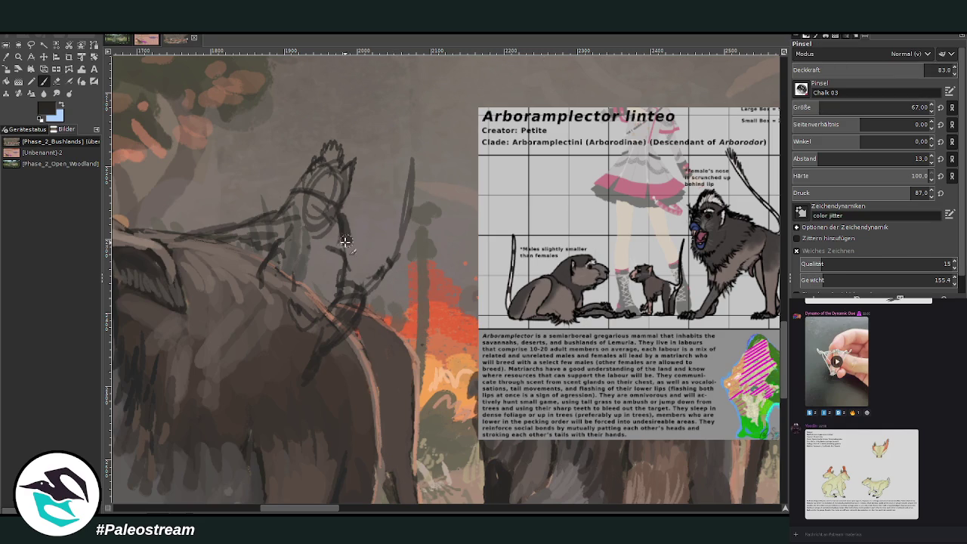
pyautogui.hotkey('ctrl', 'z')
pyautogui.click(806, 108)
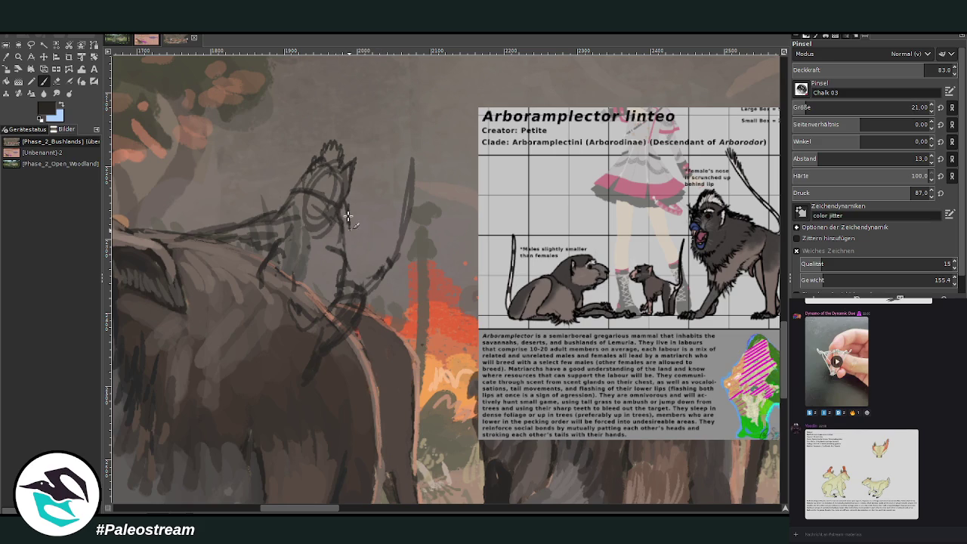
pyautogui.moveTo(290, 251)
pyautogui.mouseDown()
pyautogui.moveTo(306, 263)
pyautogui.moveTo(352, 233)
pyautogui.moveTo(305, 302)
pyautogui.moveTo(291, 346)
pyautogui.moveTo(287, 328)
pyautogui.moveTo(276, 346)
pyautogui.mouseUp()
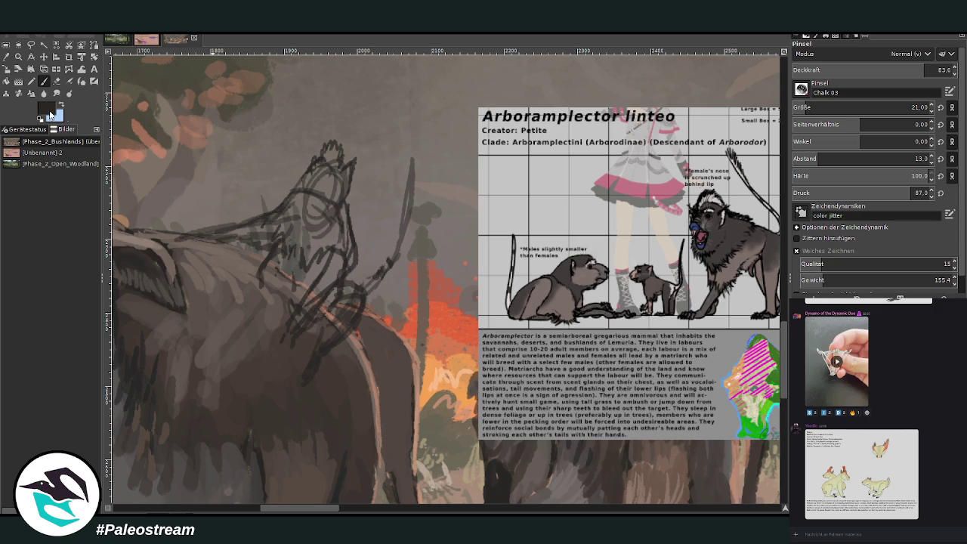
# Pick a darker fur colour from the reference and hatch the rider's shoulder
pyautogui.keyDown('ctrl'); pyautogui.click(758, 276); pyautogui.keyUp('ctrl')
pyautogui.moveTo(276, 345); pyautogui.dragTo(266, 358)
pyautogui.moveTo(270, 363)
pyautogui.mouseDown()
pyautogui.moveTo(265, 382)
pyautogui.moveTo(295, 344)
pyautogui.moveTo(291, 318)
pyautogui.moveTo(315, 316)
pyautogui.moveTo(306, 299)
pyautogui.moveTo(335, 243)
pyautogui.moveTo(332, 294)
pyautogui.moveTo(304, 321)
pyautogui.mouseUp()
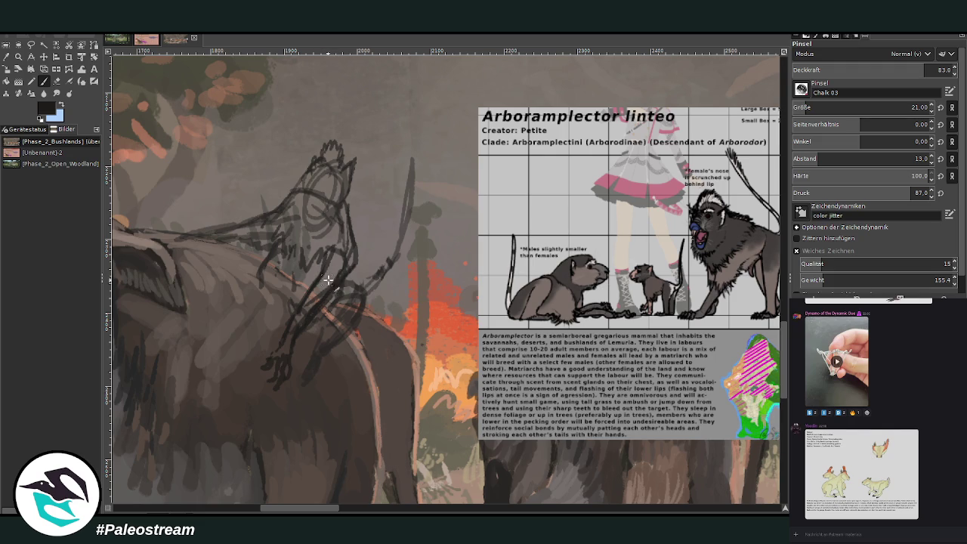
pyautogui.moveTo(327, 508)
pyautogui.mouseDown()
pyautogui.moveTo(336, 511)
pyautogui.moveTo(322, 486)
pyautogui.mouseUp()
pyautogui.moveTo(341, 241); pyautogui.dragTo(311, 228)
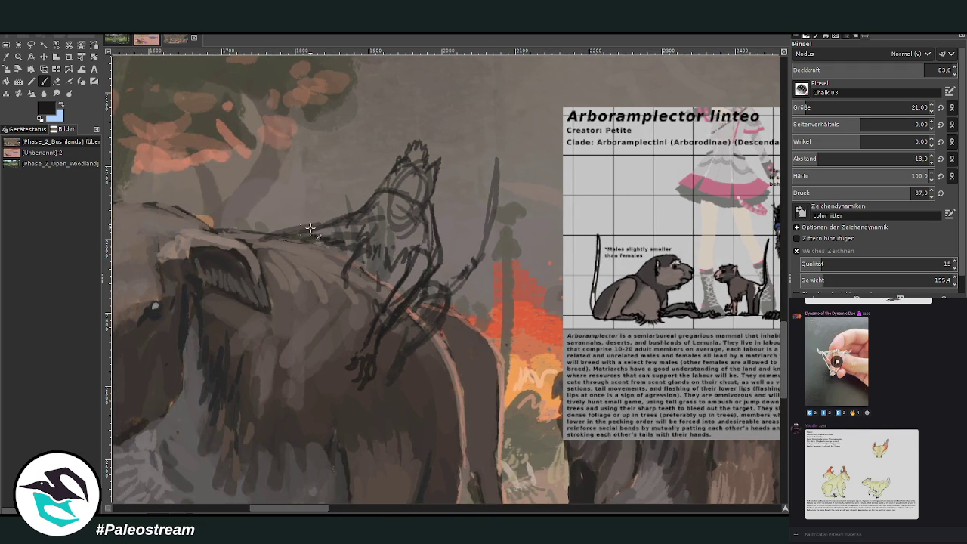
# Sketch the rider's shoulder, chest and back, and extend the tail line upward
pyautogui.moveTo(400, 311)
pyautogui.mouseDown()
pyautogui.moveTo(427, 285)
pyautogui.moveTo(431, 251)
pyautogui.mouseUp()
pyautogui.moveTo(405, 287)
pyautogui.mouseDown()
pyautogui.moveTo(399, 257)
pyautogui.moveTo(348, 284)
pyautogui.mouseUp()
pyautogui.moveTo(436, 281)
pyautogui.mouseDown()
pyautogui.moveTo(446, 305)
pyautogui.moveTo(367, 356)
pyautogui.mouseUp()
pyautogui.hscroll(-2, 337, 366)
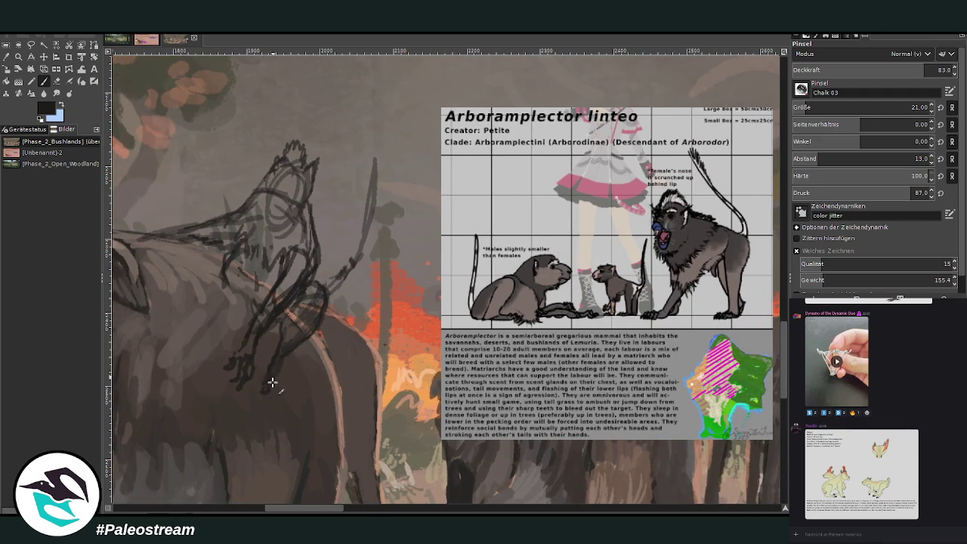
pyautogui.moveTo(331, 284)
pyautogui.mouseDown()
pyautogui.moveTo(372, 223)
pyautogui.moveTo(375, 184)
pyautogui.mouseUp()
pyautogui.moveTo(358, 240)
pyautogui.mouseDown()
pyautogui.moveTo(377, 136)
pyautogui.moveTo(378, 184)
pyautogui.moveTo(339, 275)
pyautogui.mouseUp()
# Redraw the rider's head outline and reshape the lines around its open mouth
pyautogui.hscroll(-5, 355, 423)
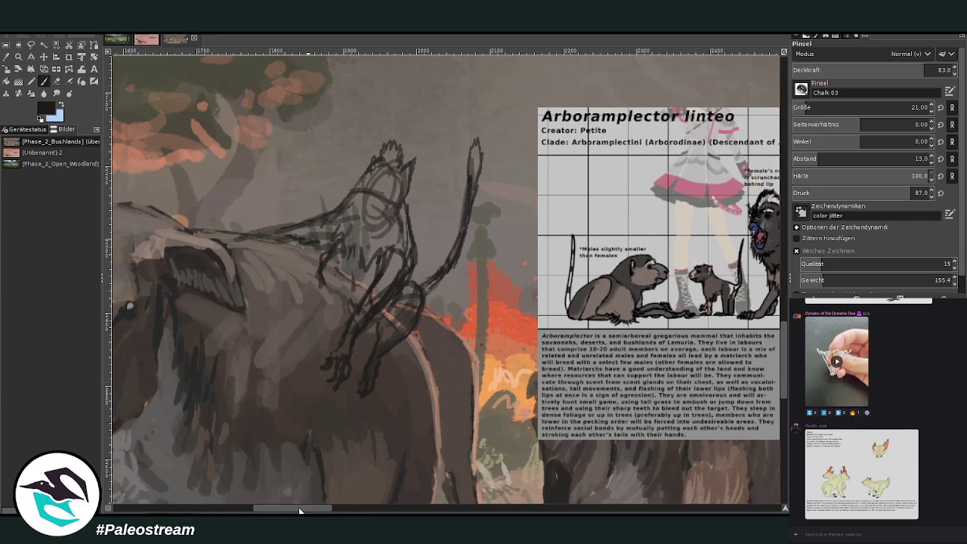
pyautogui.moveTo(300, 512); pyautogui.dragTo(309, 513)
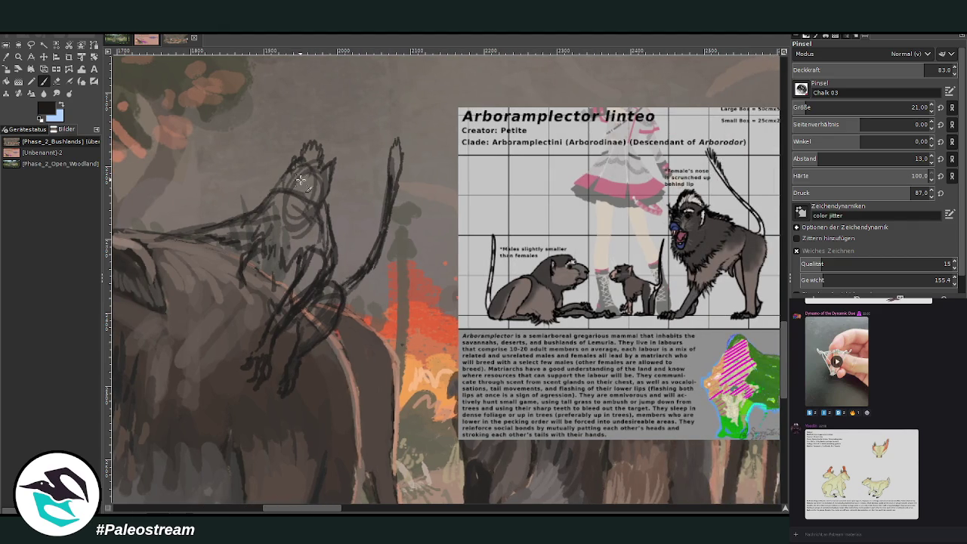
pyautogui.moveTo(301, 182)
pyautogui.mouseDown()
pyautogui.moveTo(287, 196)
pyautogui.moveTo(331, 188)
pyautogui.moveTo(296, 188)
pyautogui.moveTo(288, 224)
pyautogui.moveTo(304, 198)
pyautogui.mouseUp()
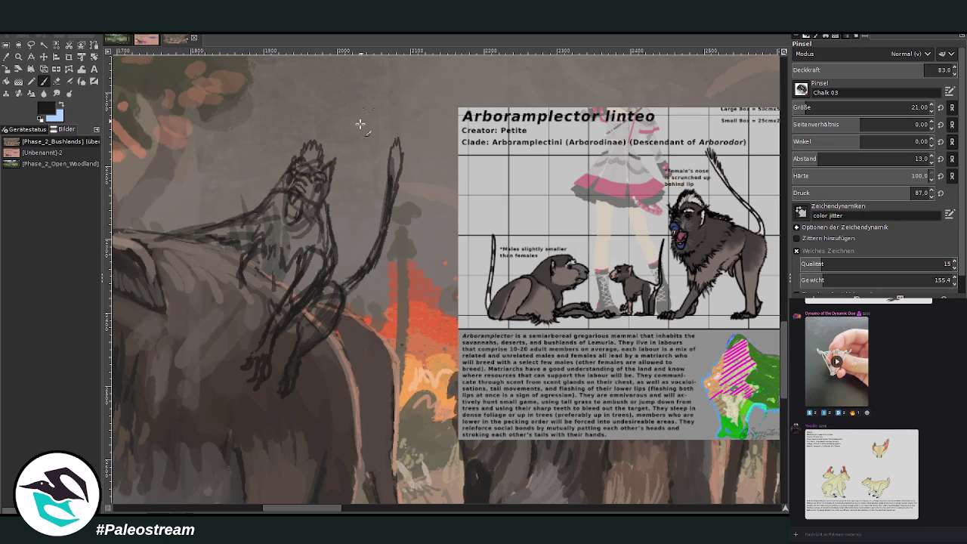
pyautogui.moveTo(335, 164); pyautogui.dragTo(328, 200)
pyautogui.moveTo(308, 164)
pyautogui.mouseDown()
pyautogui.moveTo(315, 150)
pyautogui.moveTo(327, 160)
pyautogui.moveTo(311, 171)
pyautogui.mouseUp()
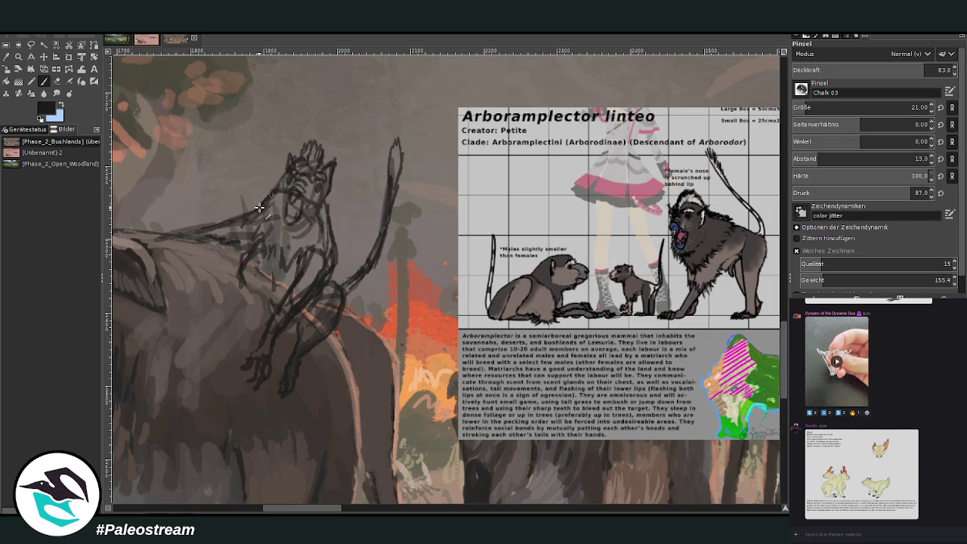
pyautogui.moveTo(284, 218)
pyautogui.mouseDown()
pyautogui.moveTo(293, 234)
pyautogui.moveTo(278, 231)
pyautogui.moveTo(301, 245)
pyautogui.moveTo(308, 223)
pyautogui.mouseUp()
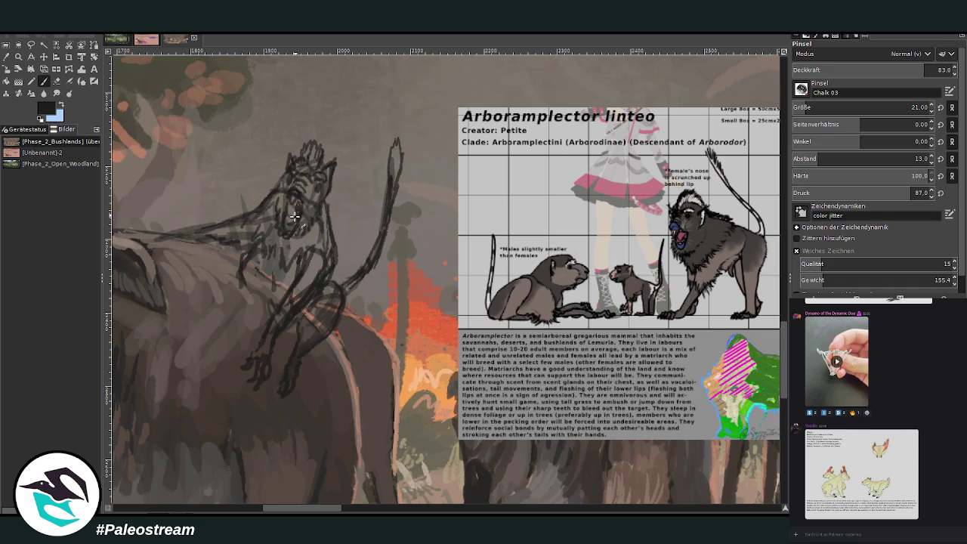
pyautogui.moveTo(287, 212); pyautogui.dragTo(290, 229)
pyautogui.hscroll(4, 345, 508)
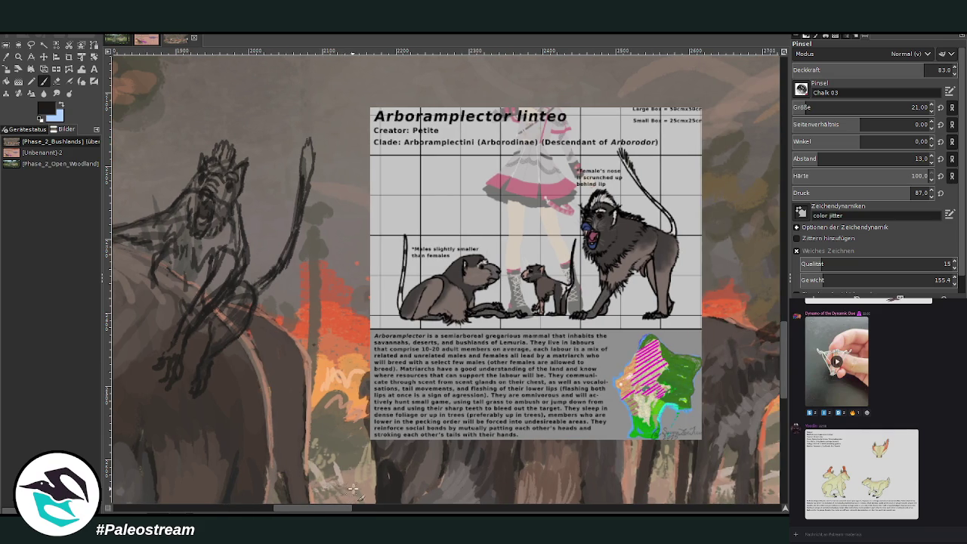
# At opacity 86.1, shade the rider's neck, chest, arm and back line dark
pyautogui.moveTo(303, 512); pyautogui.dragTo(290, 511)
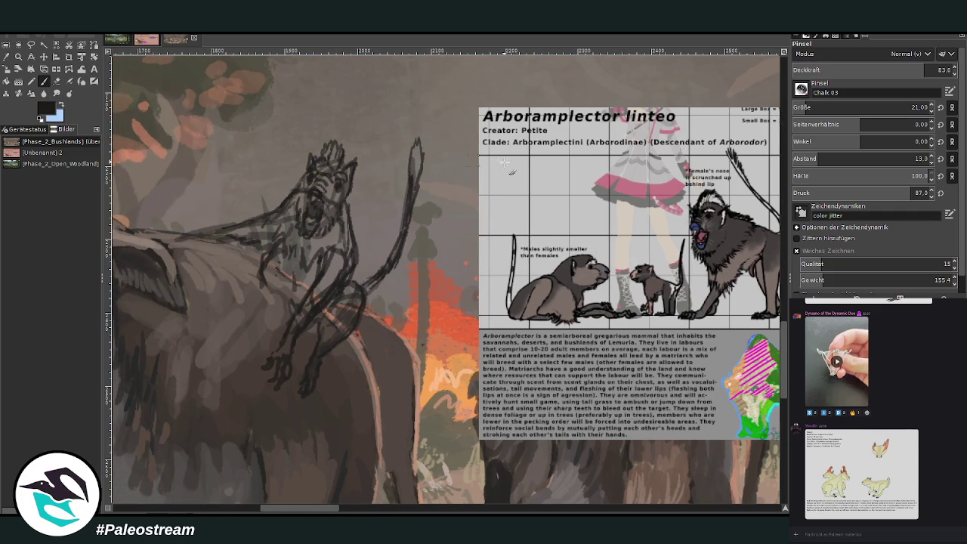
pyautogui.click(909, 69)
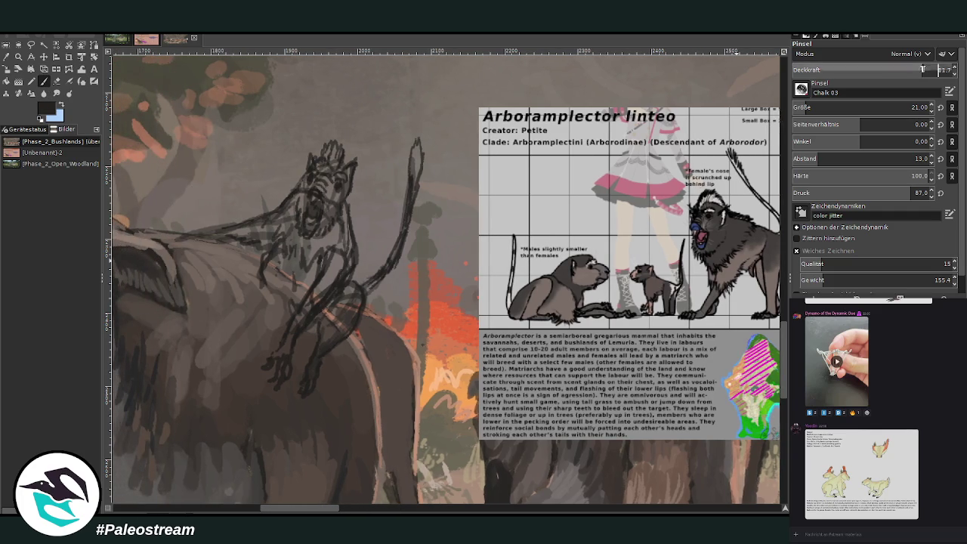
pyautogui.moveTo(321, 250)
pyautogui.mouseDown()
pyautogui.moveTo(318, 259)
pyautogui.moveTo(336, 241)
pyautogui.moveTo(342, 218)
pyautogui.moveTo(317, 256)
pyautogui.moveTo(329, 272)
pyautogui.moveTo(333, 264)
pyautogui.moveTo(320, 281)
pyautogui.moveTo(345, 257)
pyautogui.moveTo(347, 209)
pyautogui.moveTo(351, 231)
pyautogui.moveTo(291, 224)
pyautogui.moveTo(237, 232)
pyautogui.moveTo(278, 236)
pyautogui.moveTo(295, 200)
pyautogui.moveTo(292, 262)
pyautogui.mouseUp()
pyautogui.moveTo(272, 230)
pyautogui.mouseDown()
pyautogui.moveTo(240, 244)
pyautogui.moveTo(222, 233)
pyautogui.mouseUp()
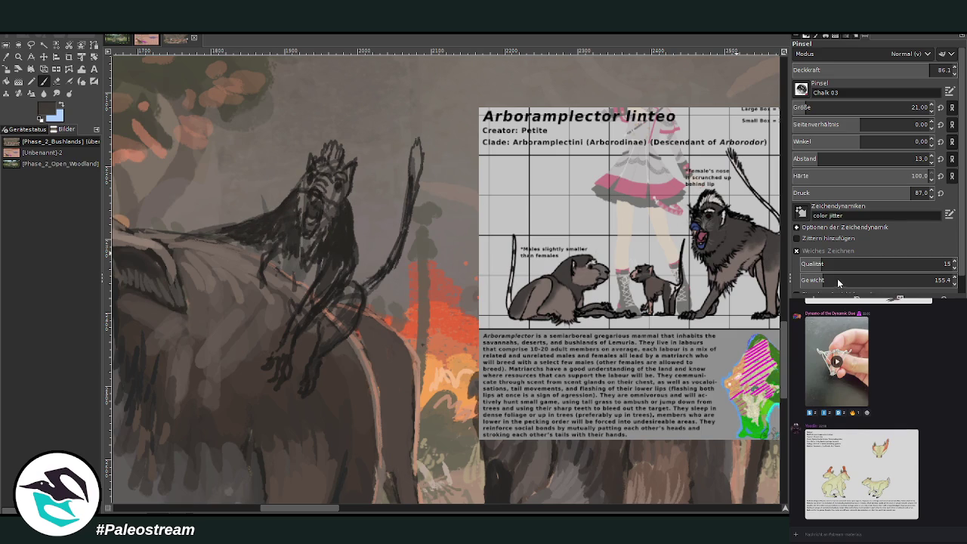
pyautogui.moveTo(333, 268)
pyautogui.mouseDown()
pyautogui.moveTo(333, 296)
pyautogui.moveTo(342, 292)
pyautogui.moveTo(311, 311)
pyautogui.mouseUp()
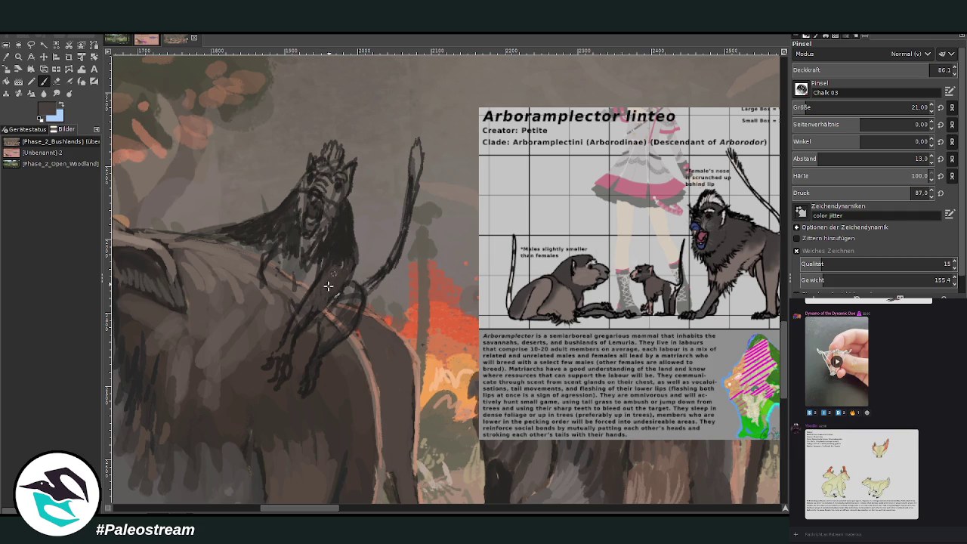
pyautogui.moveTo(234, 233); pyautogui.dragTo(173, 240)
pyautogui.moveTo(355, 275)
pyautogui.mouseDown()
pyautogui.moveTo(336, 306)
pyautogui.moveTo(349, 300)
pyautogui.moveTo(352, 320)
pyautogui.moveTo(327, 339)
pyautogui.moveTo(345, 308)
pyautogui.moveTo(348, 325)
pyautogui.moveTo(356, 284)
pyautogui.moveTo(406, 217)
pyautogui.moveTo(417, 148)
pyautogui.moveTo(386, 270)
pyautogui.moveTo(367, 285)
pyautogui.mouseUp()
# Paint light salmon highlights along the tail with a smaller brush at about 60 opacity
pyautogui.keyDown('ctrl'); pyautogui.click(756, 222); pyautogui.keyUp('ctrl')
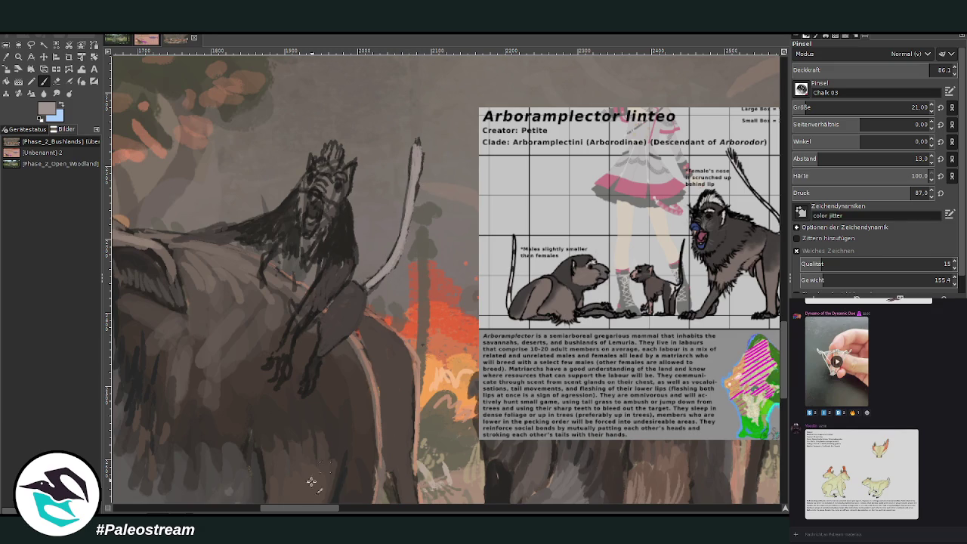
pyautogui.press('[')
pyautogui.press('[')
pyautogui.press('[')
pyautogui.keyDown('ctrl'); pyautogui.click(775, 200); pyautogui.keyUp('ctrl')
pyautogui.moveTo(422, 152); pyautogui.dragTo(418, 179)
pyautogui.click(887, 70)
pyautogui.moveTo(413, 213)
pyautogui.mouseDown()
pyautogui.moveTo(402, 246)
pyautogui.moveTo(363, 290)
pyautogui.mouseUp()
# Darken the face, neck and top line in near-black at 77.3 opacity, then add blue-grey to the snout
pyautogui.press('o')
pyautogui.click(333, 235)
pyautogui.press('p')
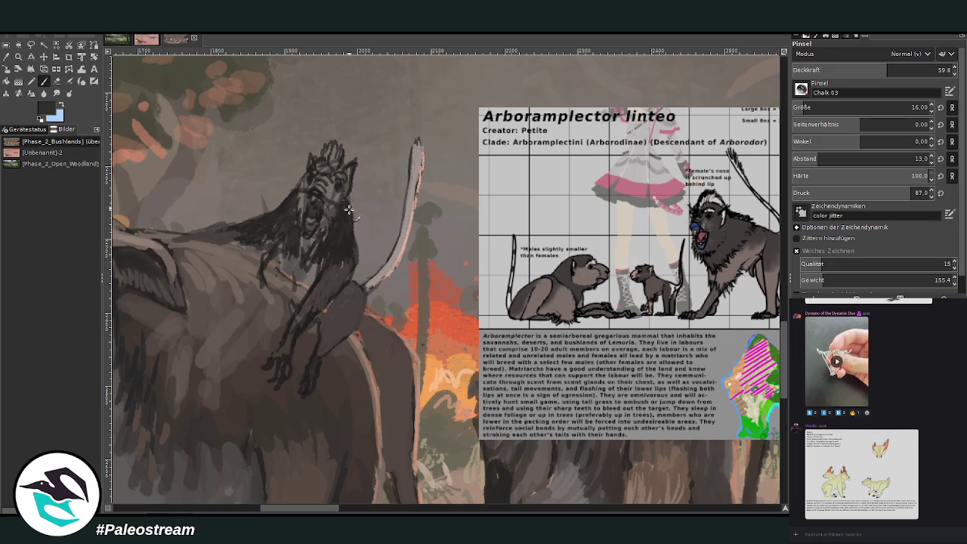
pyautogui.moveTo(887, 70); pyautogui.dragTo(916, 70)
pyautogui.moveTo(328, 194)
pyautogui.mouseDown()
pyautogui.moveTo(337, 213)
pyautogui.moveTo(319, 233)
pyautogui.moveTo(299, 187)
pyautogui.moveTo(321, 298)
pyautogui.moveTo(285, 294)
pyautogui.moveTo(284, 257)
pyautogui.moveTo(269, 253)
pyautogui.mouseUp()
pyautogui.moveTo(274, 289)
pyautogui.mouseDown()
pyautogui.moveTo(263, 257)
pyautogui.moveTo(262, 278)
pyautogui.moveTo(299, 263)
pyautogui.moveTo(302, 312)
pyautogui.mouseUp()
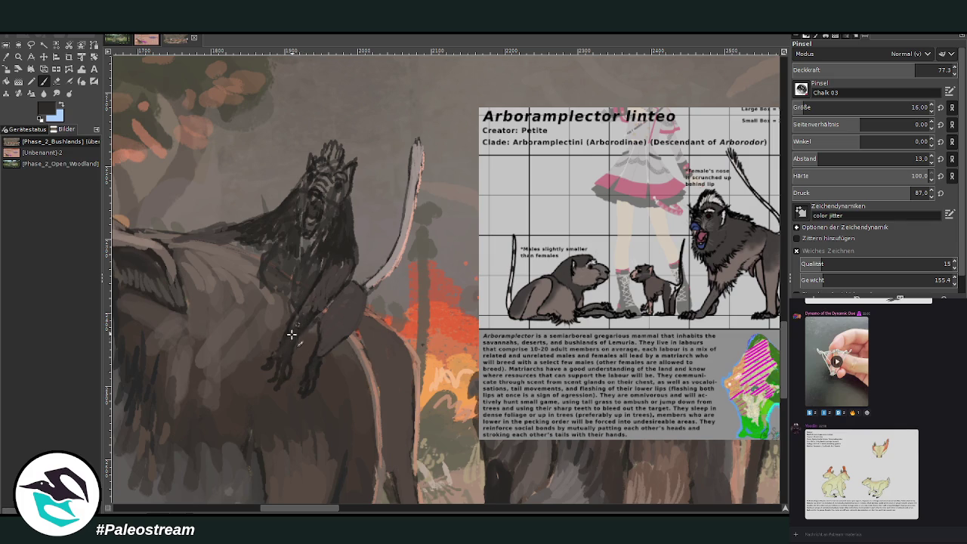
pyautogui.moveTo(175, 235); pyautogui.dragTo(249, 224)
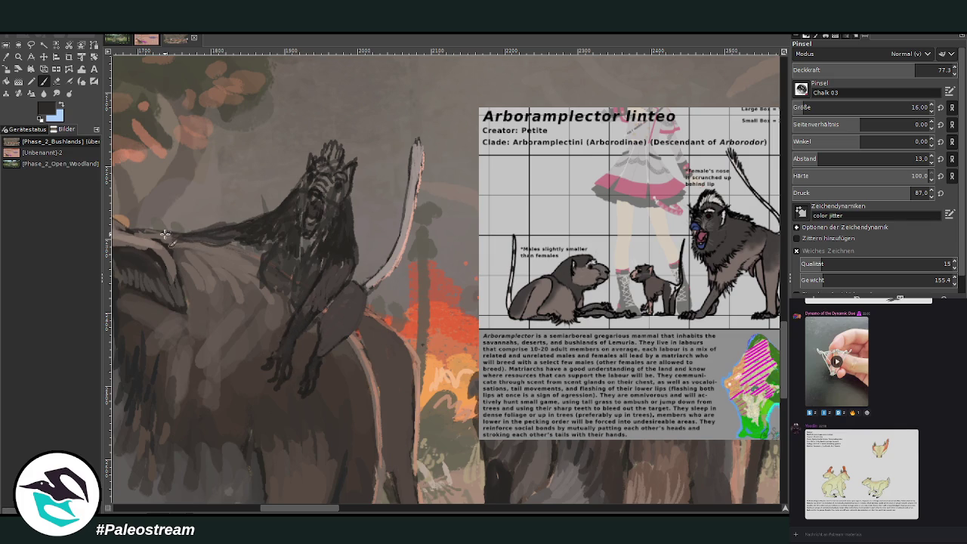
pyautogui.click(56, 83)
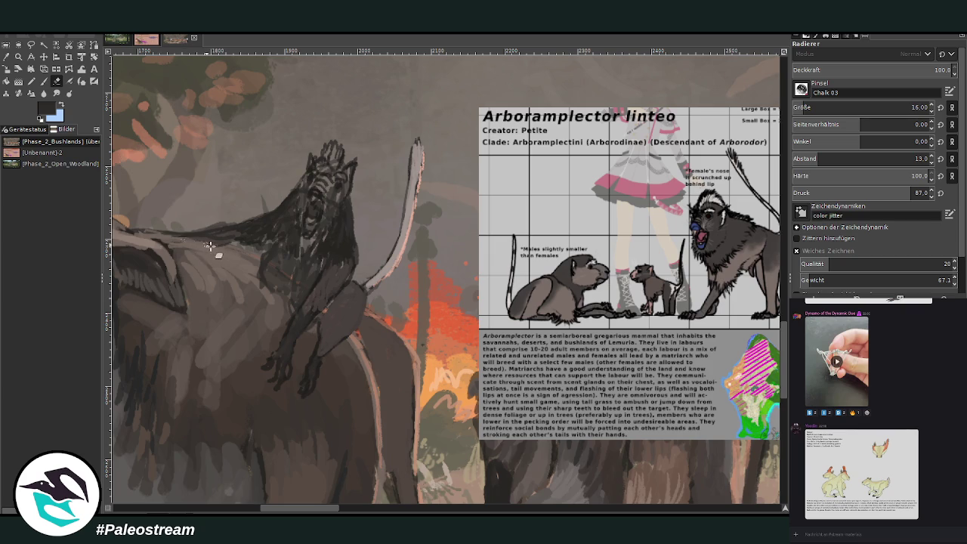
pyautogui.press('p')
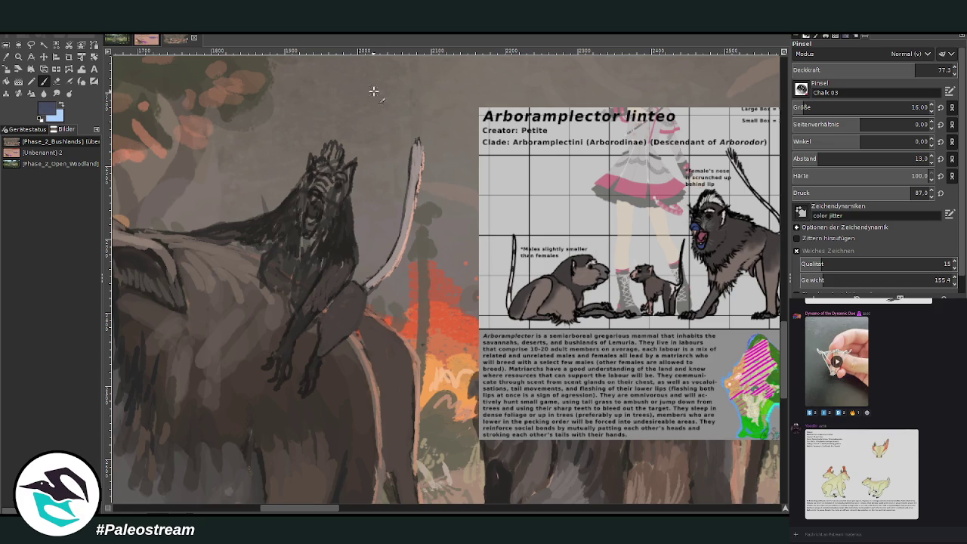
pyautogui.moveTo(315, 204)
pyautogui.mouseDown()
pyautogui.moveTo(322, 193)
pyautogui.moveTo(311, 191)
pyautogui.moveTo(322, 211)
pyautogui.moveTo(331, 201)
pyautogui.moveTo(312, 189)
pyautogui.mouseUp()
# Shrink the blue snout patch with dark fur colour, then touch it up in blue
pyautogui.keyDown('ctrl'); pyautogui.click(774, 257); pyautogui.keyUp('ctrl')
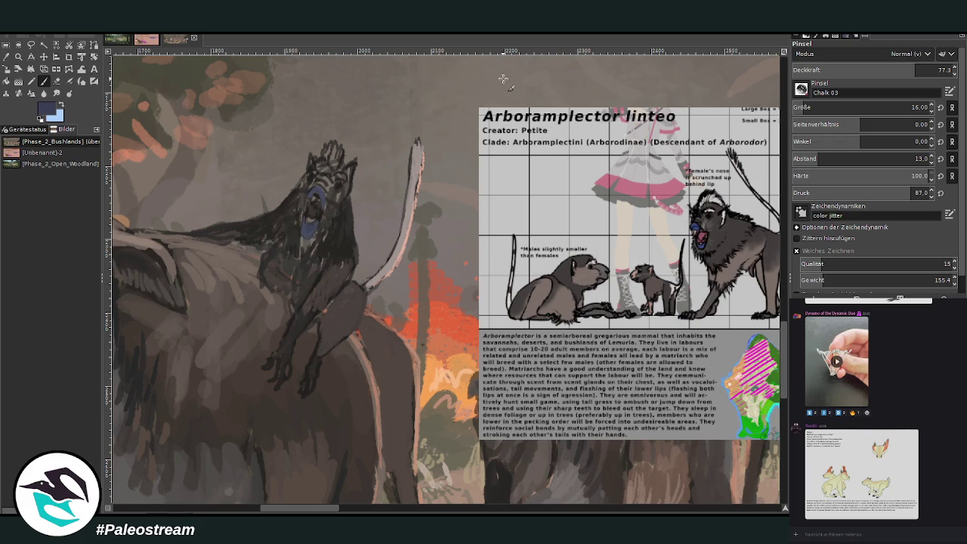
pyautogui.keyDown('ctrl'); pyautogui.click(763, 266); pyautogui.keyUp('ctrl')
pyautogui.moveTo(315, 208); pyautogui.dragTo(316, 192)
pyautogui.press('x')
pyautogui.scroll(-9, 803, 110)
pyautogui.moveTo(323, 211); pyautogui.dragTo(314, 237)
# Paint grey fur marks on the snout and head crest, ending at size 17 and 74.8 opacity
pyautogui.keyDown('ctrl'); pyautogui.click(753, 229); pyautogui.keyUp('ctrl')
pyautogui.keyDown('ctrl'); pyautogui.click(759, 225); pyautogui.keyUp('ctrl')
pyautogui.moveTo(311, 203); pyautogui.dragTo(307, 224)
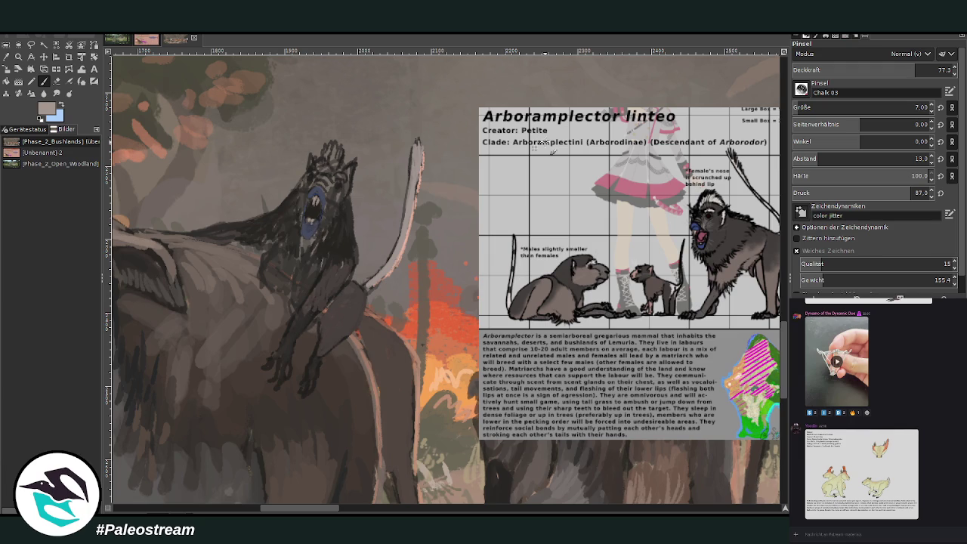
pyautogui.moveTo(945, 73); pyautogui.dragTo(938, 69)
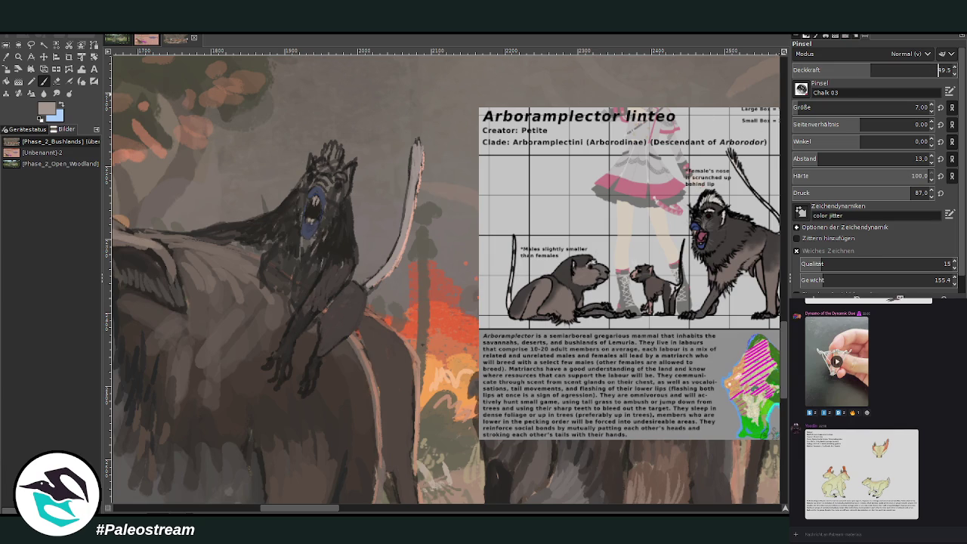
pyautogui.keyDown('ctrl'); pyautogui.click(756, 227); pyautogui.keyUp('ctrl')
pyautogui.moveTo(328, 159); pyautogui.dragTo(342, 162)
pyautogui.click(802, 107)
pyautogui.click(914, 70)
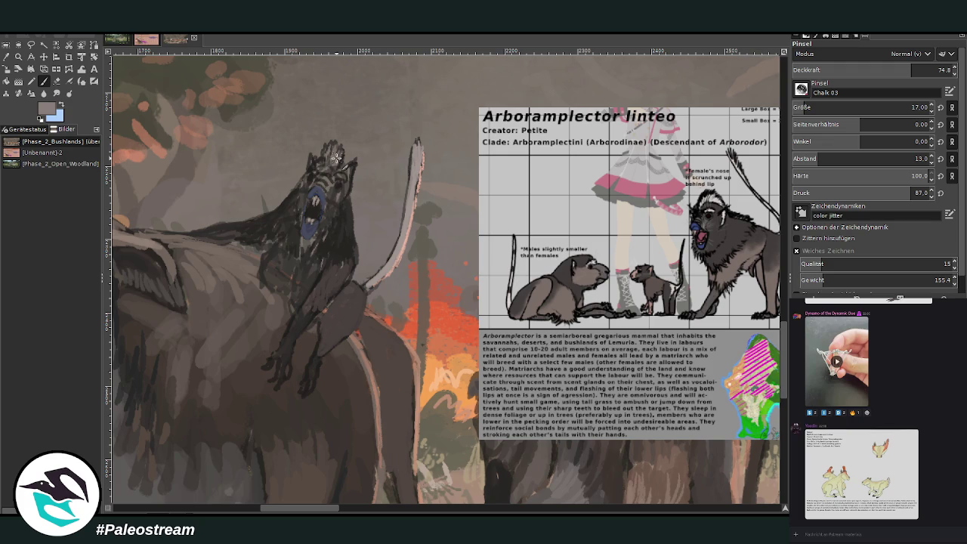
pyautogui.moveTo(323, 159); pyautogui.dragTo(340, 170)
# Pick near-black from the reference fur and darken the fur left of the blue face
pyautogui.keyDown('ctrl'); pyautogui.click(758, 225); pyautogui.keyUp('ctrl')
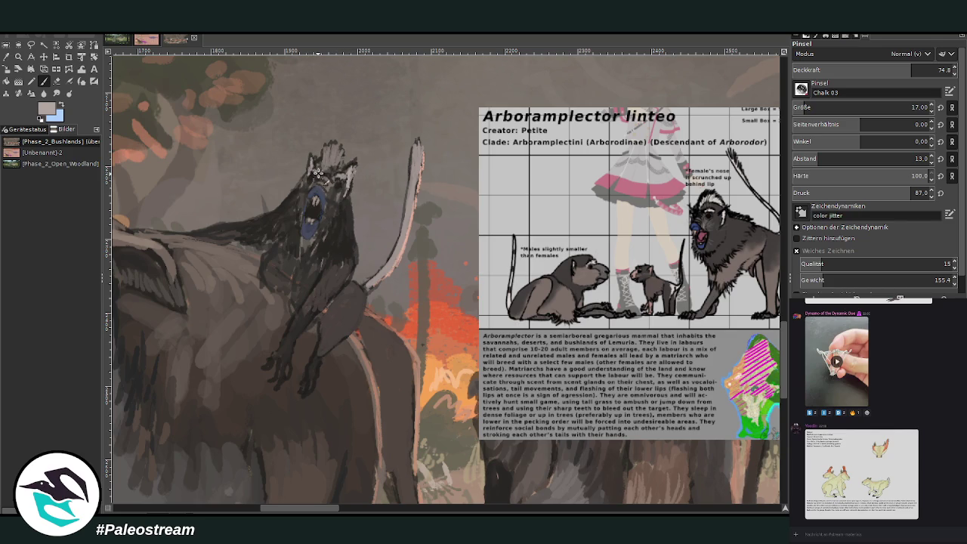
pyautogui.keyDown('ctrl'); pyautogui.click(750, 240); pyautogui.keyUp('ctrl')
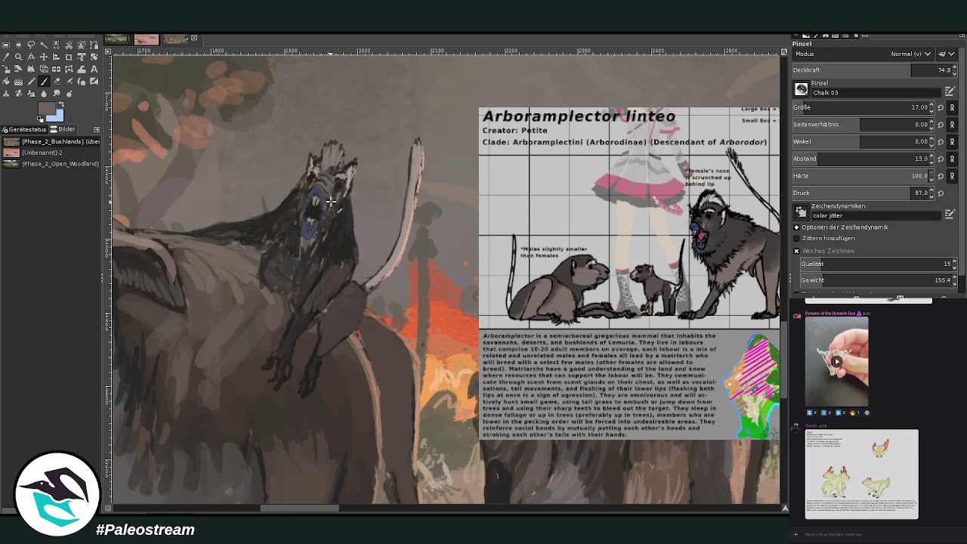
pyautogui.keyDown('ctrl'); pyautogui.click(753, 252); pyautogui.keyUp('ctrl')
pyautogui.keyDown('ctrl'); pyautogui.click(753, 266); pyautogui.keyUp('ctrl')
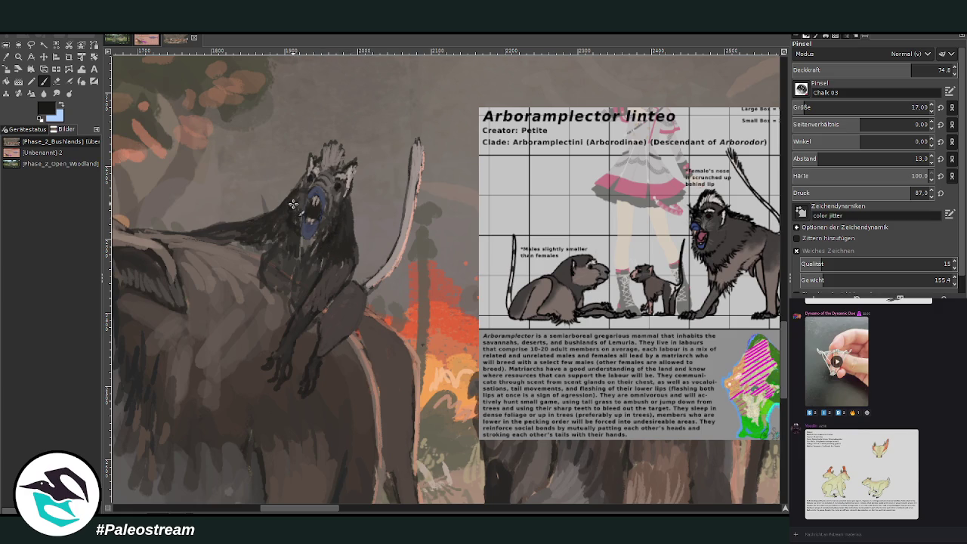
pyautogui.moveTo(293, 204); pyautogui.dragTo(287, 227)
# Paint dark fur around the blue mouth, throat and chest, undoing the overpaint on the lower mouth
pyautogui.press('o')
pyautogui.click(333, 217)
pyautogui.press('p')
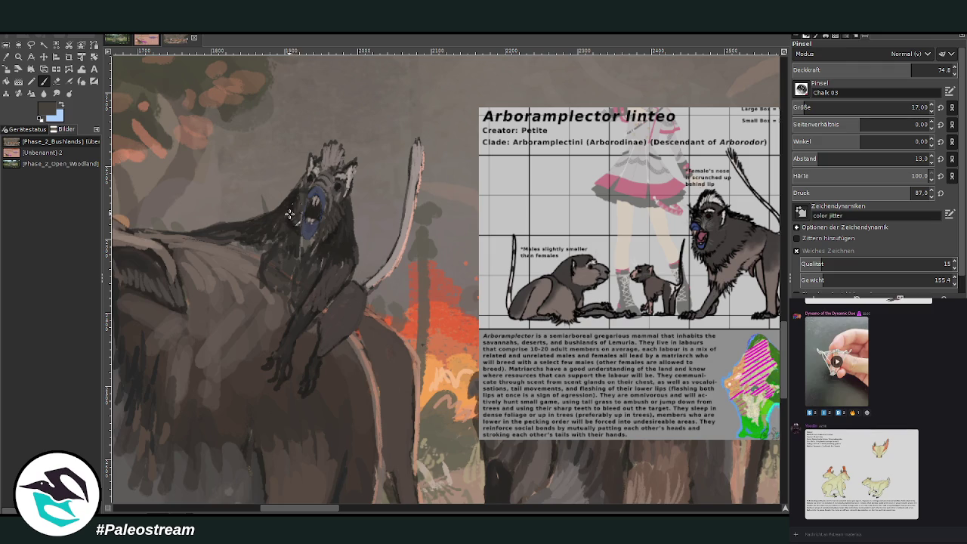
pyautogui.moveTo(300, 192); pyautogui.dragTo(347, 212)
pyautogui.keyDown('ctrl'); pyautogui.click(758, 265); pyautogui.keyUp('ctrl')
pyautogui.moveTo(302, 249); pyautogui.dragTo(310, 231)
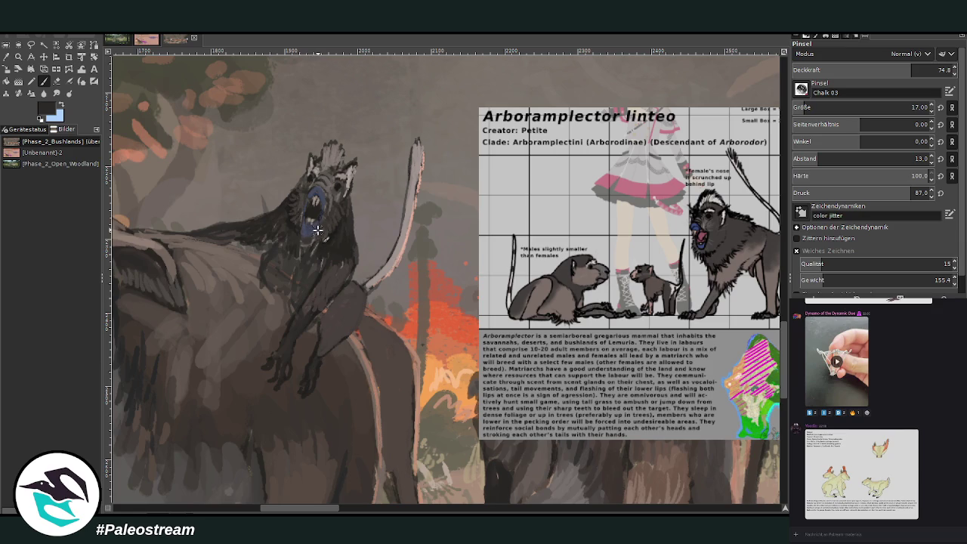
pyautogui.hotkey('ctrl', 'z')
pyautogui.moveTo(325, 270)
pyautogui.mouseDown()
pyautogui.moveTo(308, 296)
pyautogui.moveTo(318, 287)
pyautogui.moveTo(293, 265)
pyautogui.moveTo(275, 269)
pyautogui.moveTo(281, 302)
pyautogui.moveTo(260, 278)
pyautogui.moveTo(278, 242)
pyautogui.moveTo(263, 279)
pyautogui.moveTo(275, 255)
pyautogui.moveTo(293, 292)
pyautogui.moveTo(265, 278)
pyautogui.mouseUp()
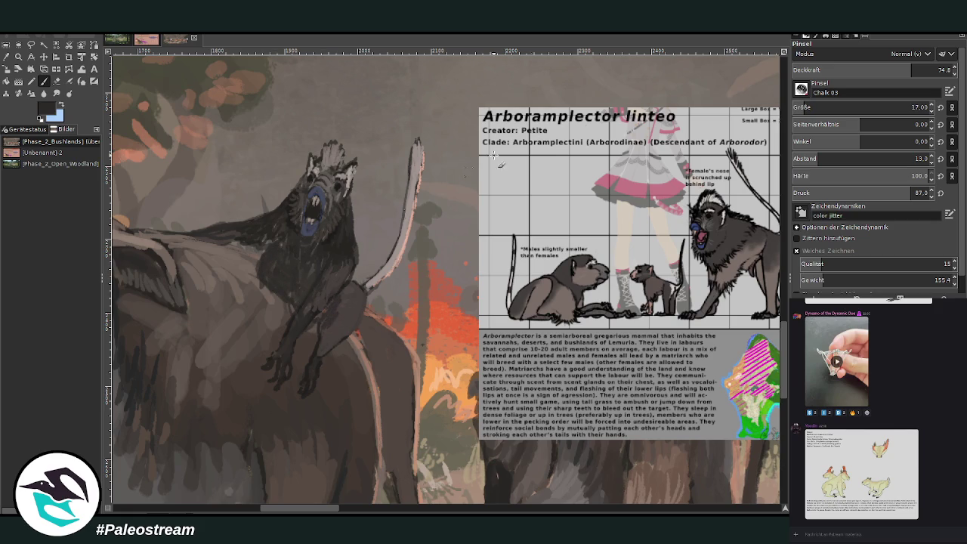
# Soften the chest fur at size 36, 55.2 opacity, restore size 27 at 74.8, and pan to the elephant's head
pyautogui.click(912, 107)
pyautogui.click(878, 71)
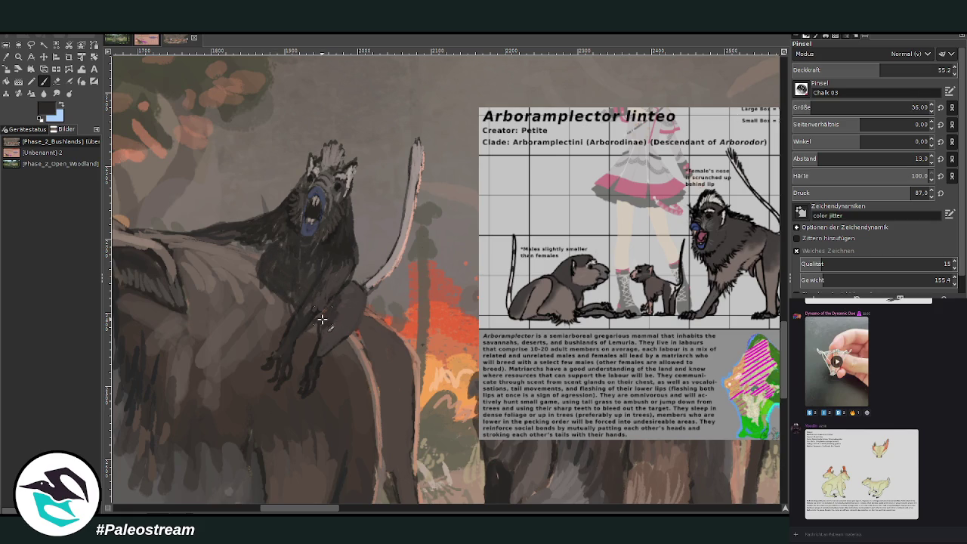
pyautogui.moveTo(320, 318)
pyautogui.mouseDown()
pyautogui.moveTo(346, 296)
pyautogui.moveTo(323, 344)
pyautogui.moveTo(338, 317)
pyautogui.mouseUp()
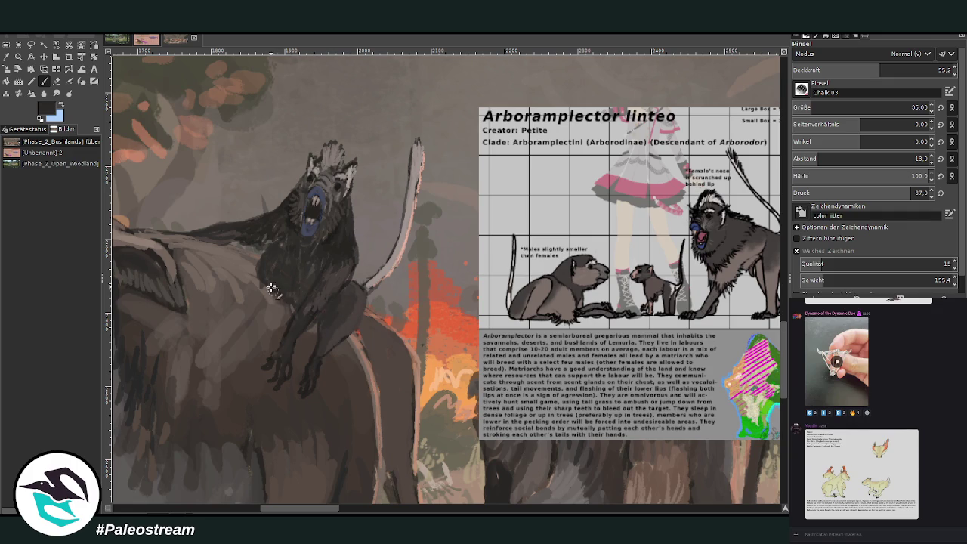
pyautogui.click(912, 69)
pyautogui.click(911, 108)
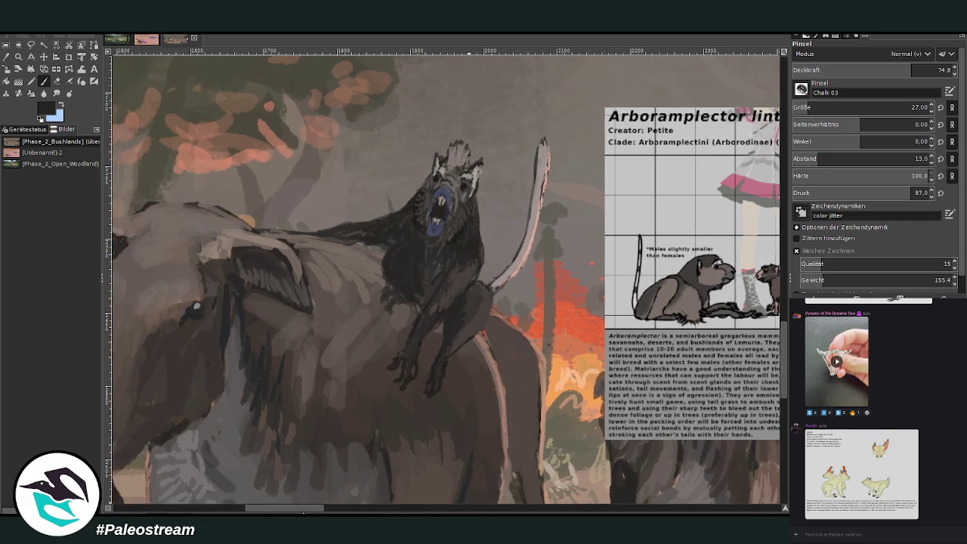
pyautogui.moveTo(318, 511); pyautogui.dragTo(295, 511)
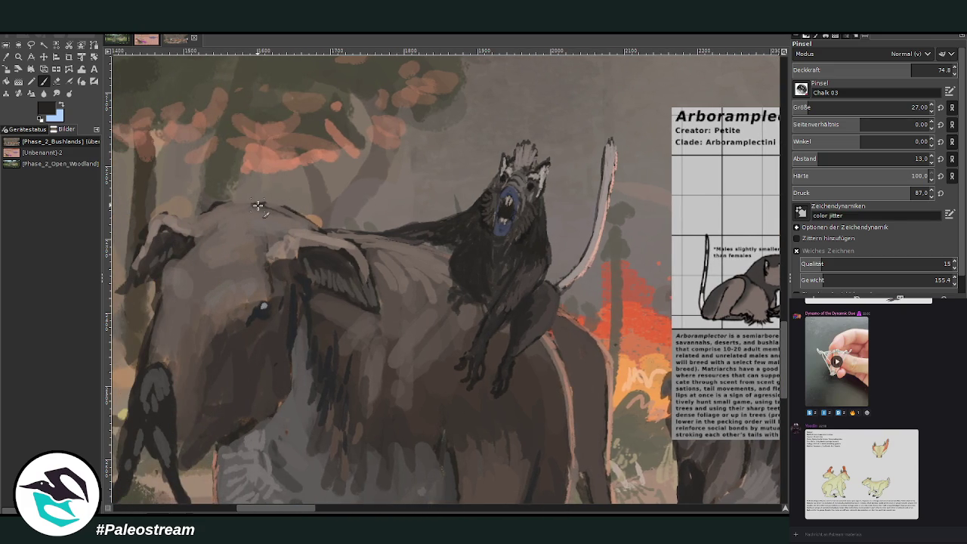
# Sample a colour from the painting and set the chalk brush opacity to 41.3
pyautogui.click(6, 57)
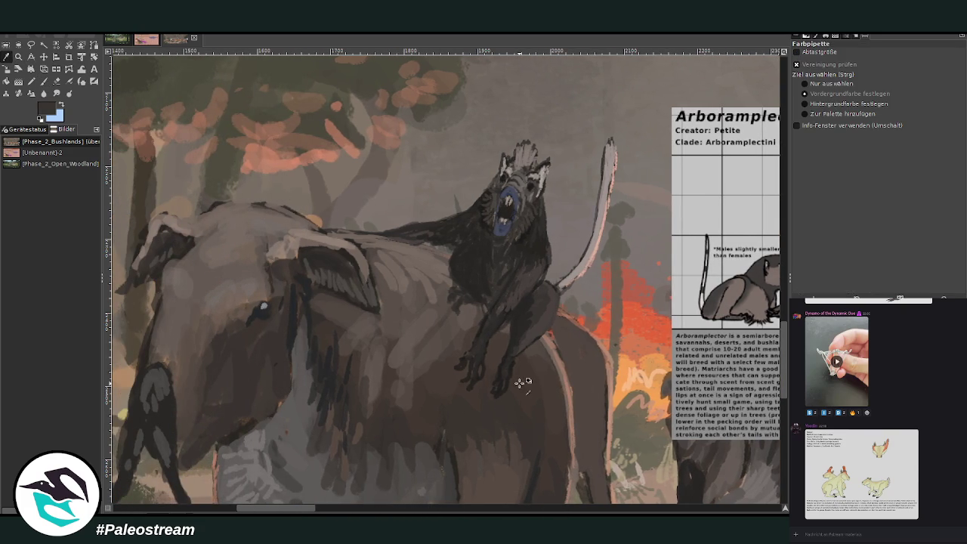
pyautogui.click(43, 80)
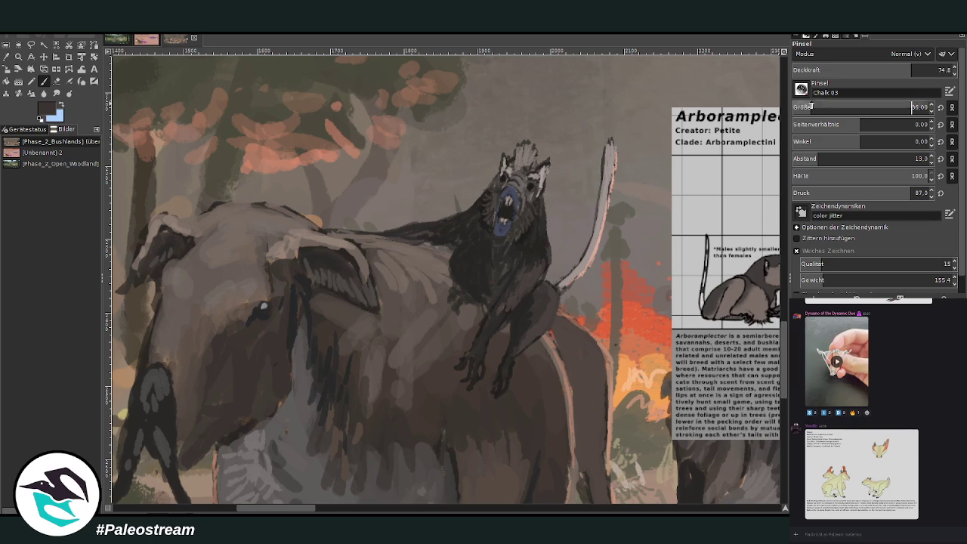
pyautogui.click(900, 70)
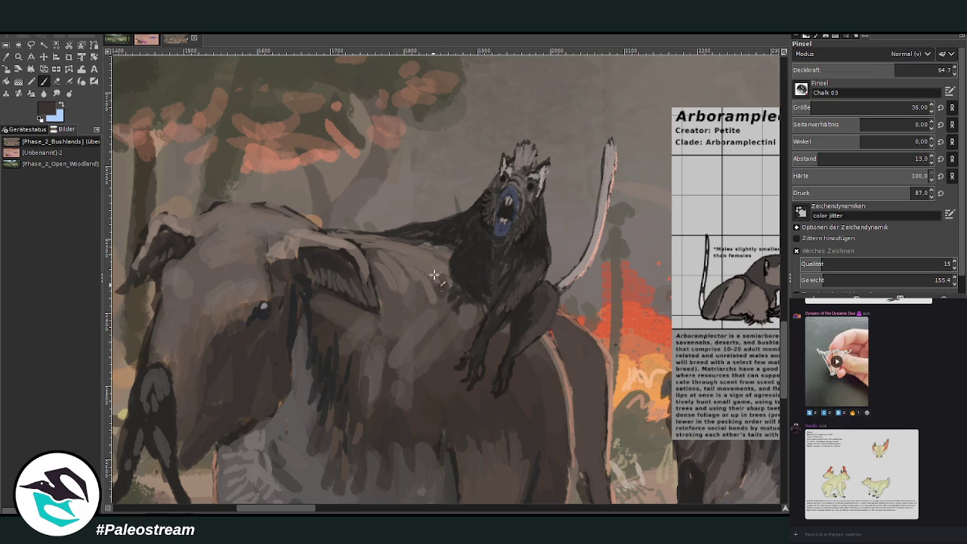
pyautogui.click(929, 69)
pyautogui.write('41.3')
pyautogui.press('Return')
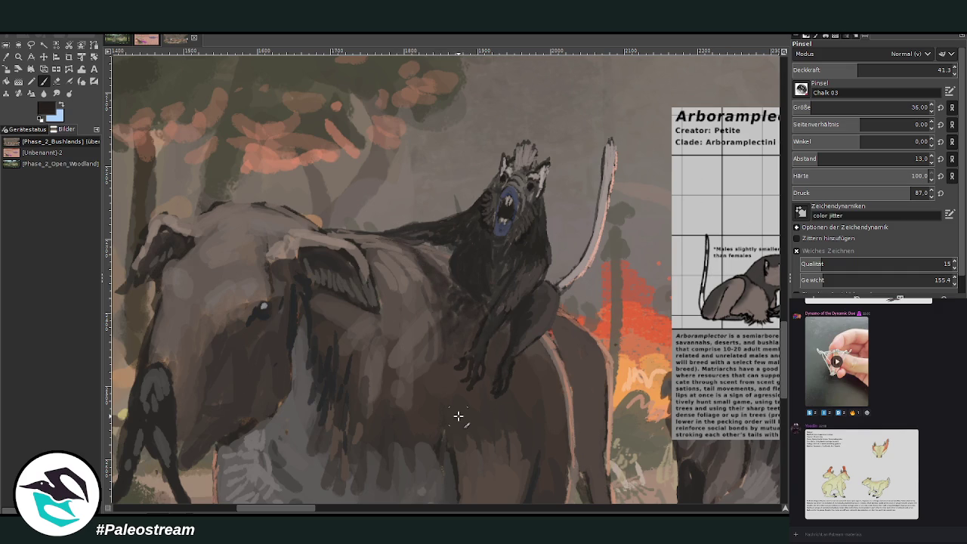
# Zoom out to view the whole bushland fire painting
pyautogui.scroll(-3, 458, 416)
pyautogui.scroll(-2, 458, 416)
pyautogui.scroll(-1, 458, 415)
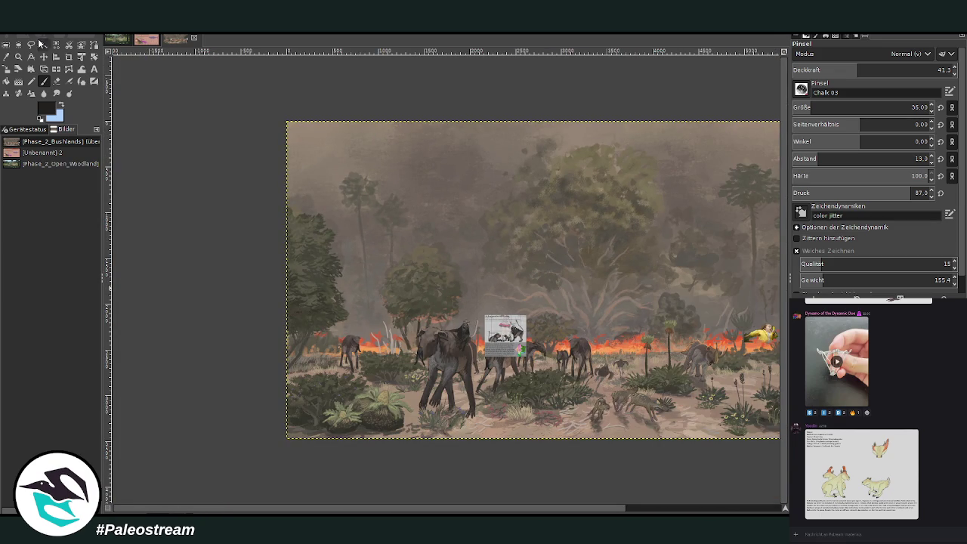
# Zoom in on the lead elephant and rider, and hatch lighter grey-brown over the elephant's ear
pyautogui.press('z')
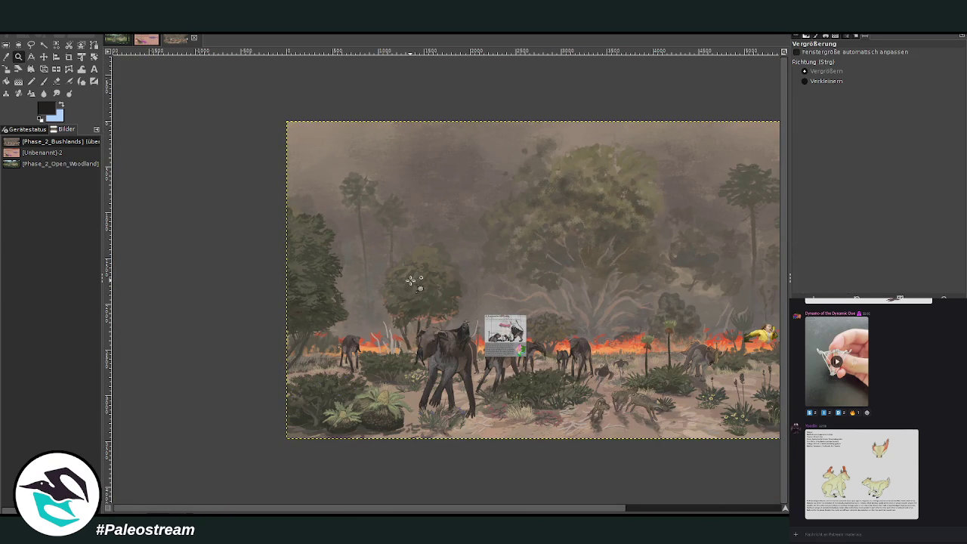
pyautogui.moveTo(418, 290); pyautogui.dragTo(563, 440)
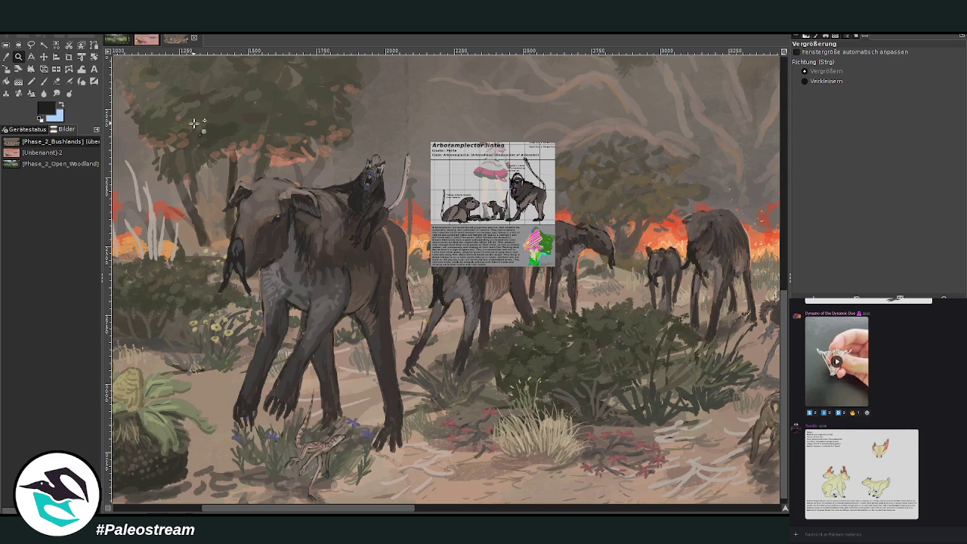
pyautogui.moveTo(199, 127); pyautogui.dragTo(522, 335)
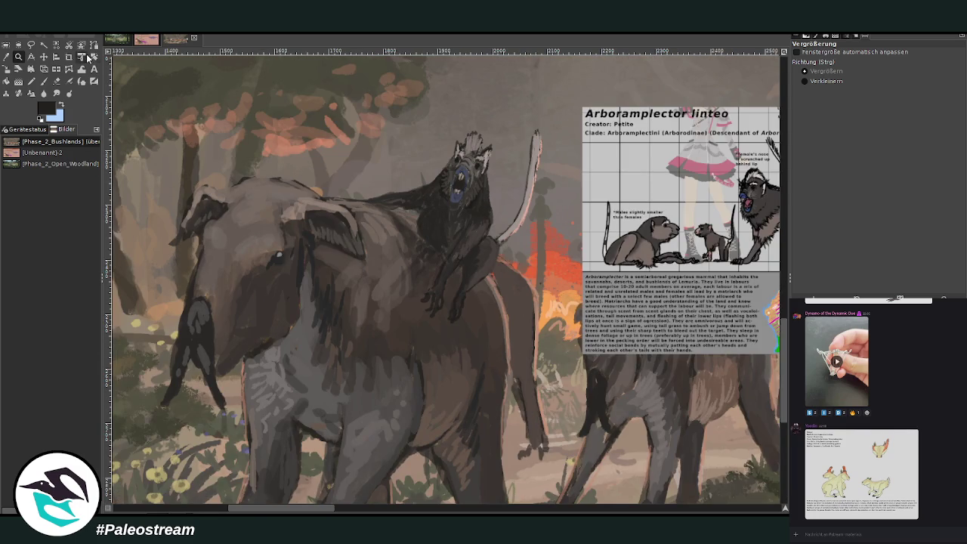
pyautogui.click(6, 57)
pyautogui.click(274, 235)
pyautogui.press('p')
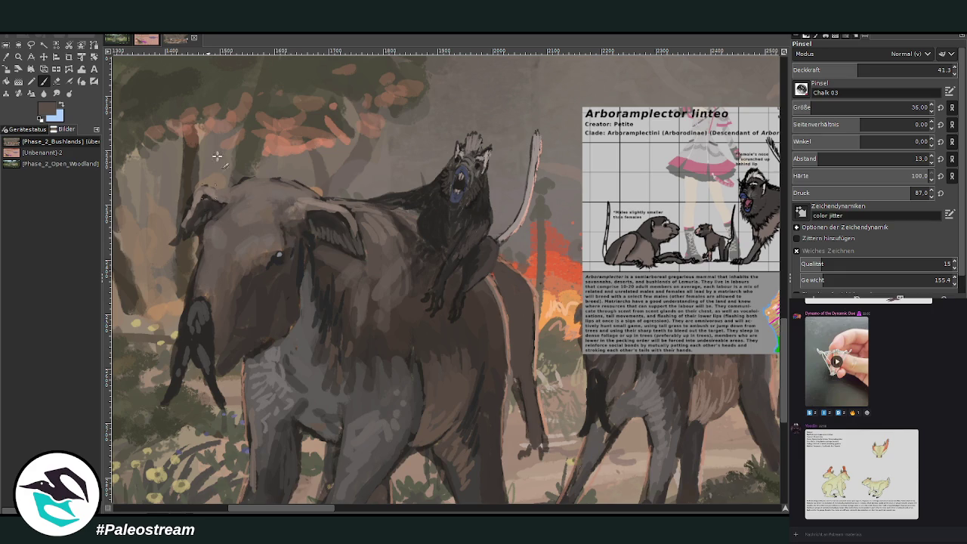
pyautogui.keyDown('ctrl'); pyautogui.click(684, 181); pyautogui.keyUp('ctrl')
pyautogui.moveTo(307, 227)
pyautogui.mouseDown()
pyautogui.moveTo(329, 234)
pyautogui.moveTo(339, 222)
pyautogui.moveTo(339, 245)
pyautogui.mouseUp()
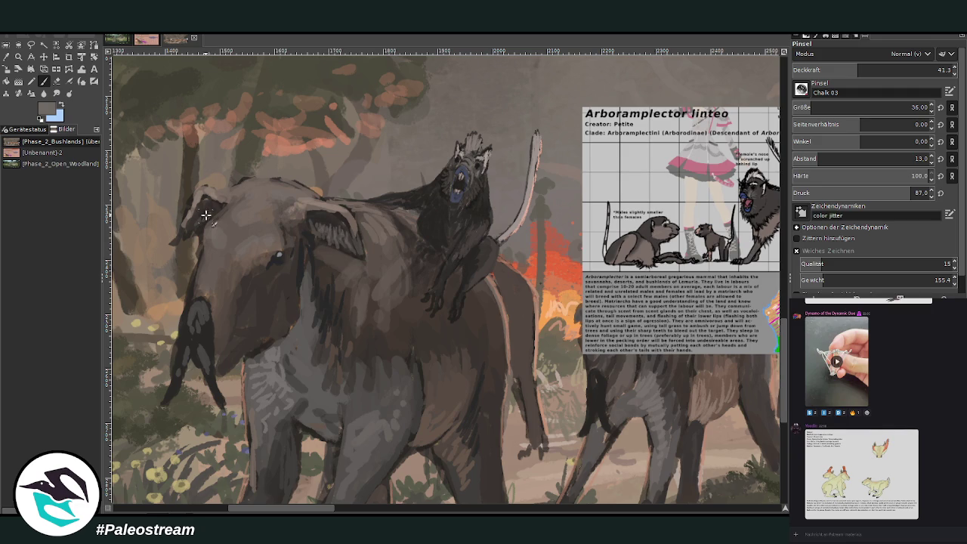
# At opacity 63.7 and size 21, shade the trunk edge, head edge and top of the head
pyautogui.press('>')
pyautogui.press('>')
pyautogui.press('>')
pyautogui.press('>')
pyautogui.press('>')
pyautogui.press('>')
pyautogui.press('[')
pyautogui.press('[')
pyautogui.press('[')
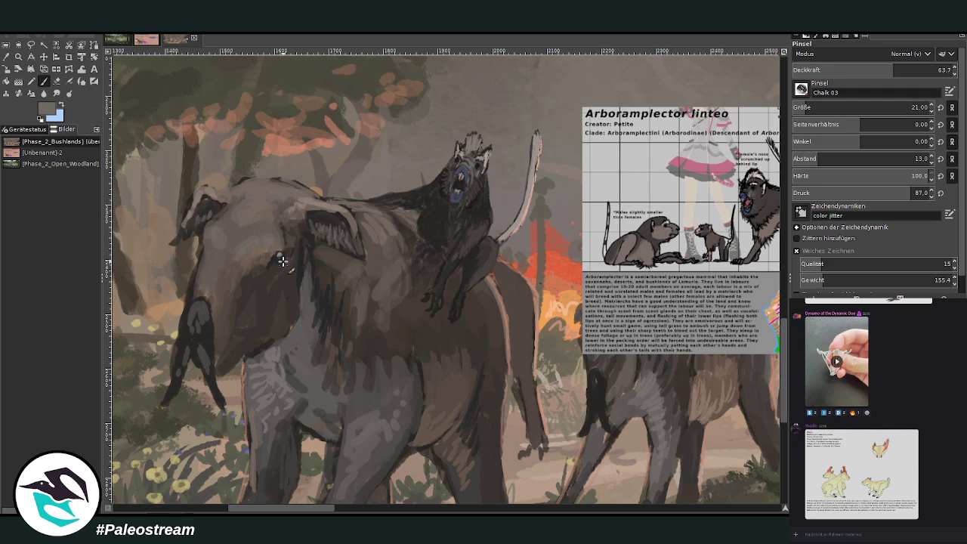
pyautogui.moveTo(198, 264); pyautogui.dragTo(192, 294)
pyautogui.moveTo(207, 248); pyautogui.dragTo(195, 308)
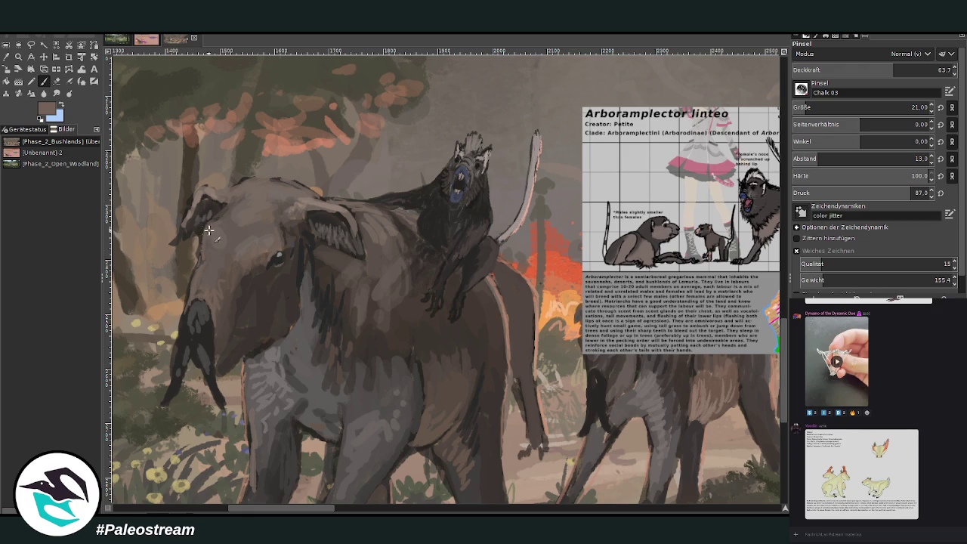
pyautogui.keyDown('ctrl'); pyautogui.click(763, 236); pyautogui.keyUp('ctrl')
pyautogui.moveTo(272, 182)
pyautogui.mouseDown()
pyautogui.moveTo(301, 178)
pyautogui.moveTo(257, 180)
pyautogui.moveTo(349, 204)
pyautogui.mouseUp()
pyautogui.keyDown('ctrl'); pyautogui.click(674, 147); pyautogui.keyUp('ctrl')
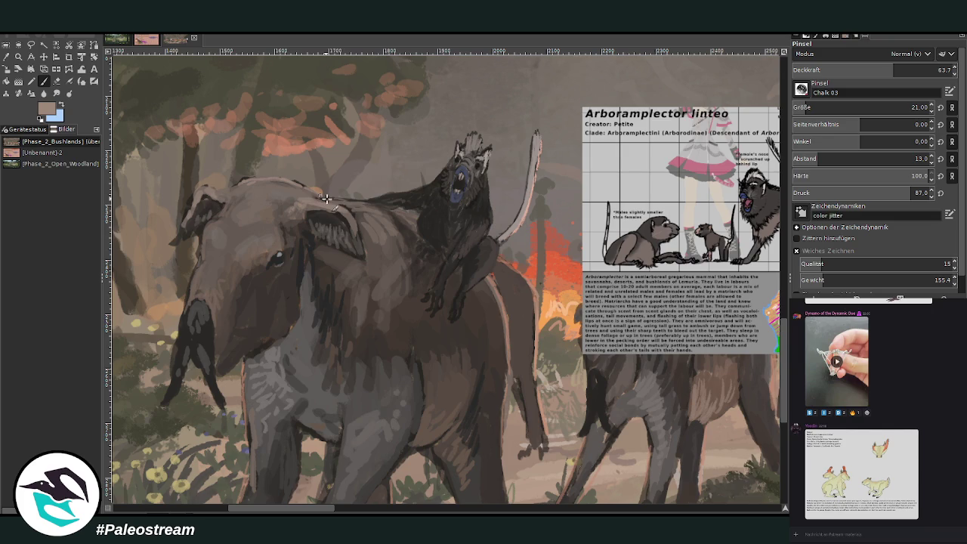
# Darken the rear elephant's back against the fire with dark brown at size 52, opacity 48.9
pyautogui.press('o')
pyautogui.click(481, 331)
pyautogui.click(43, 80)
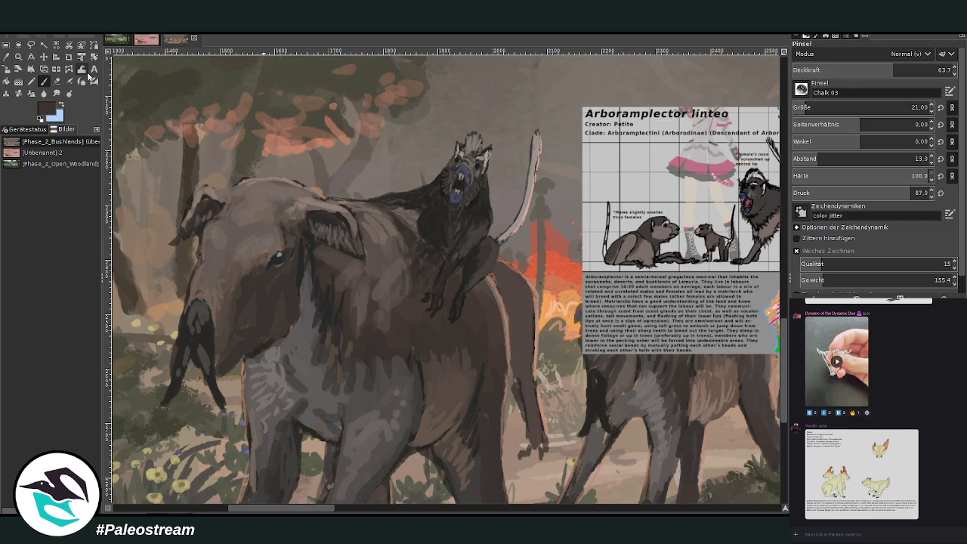
pyautogui.click(812, 107)
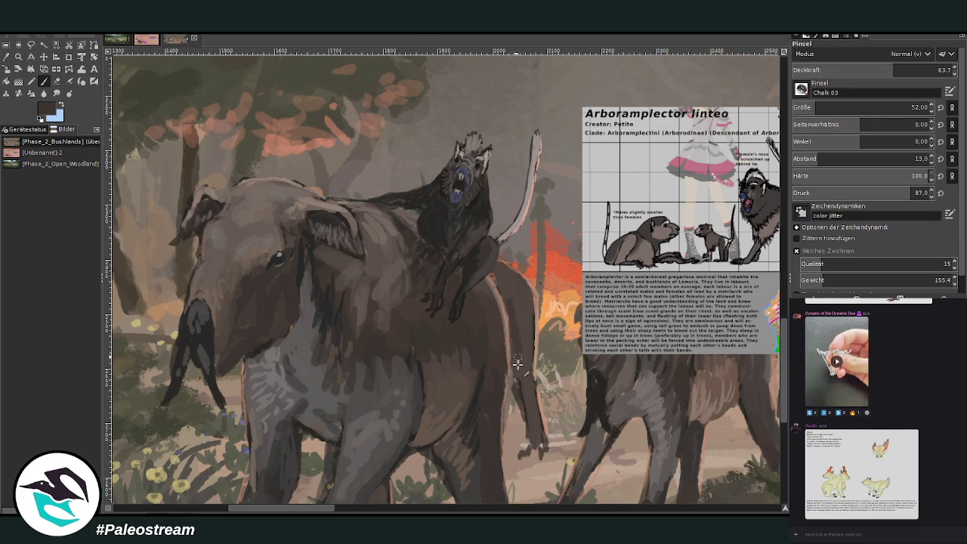
pyautogui.click(873, 70)
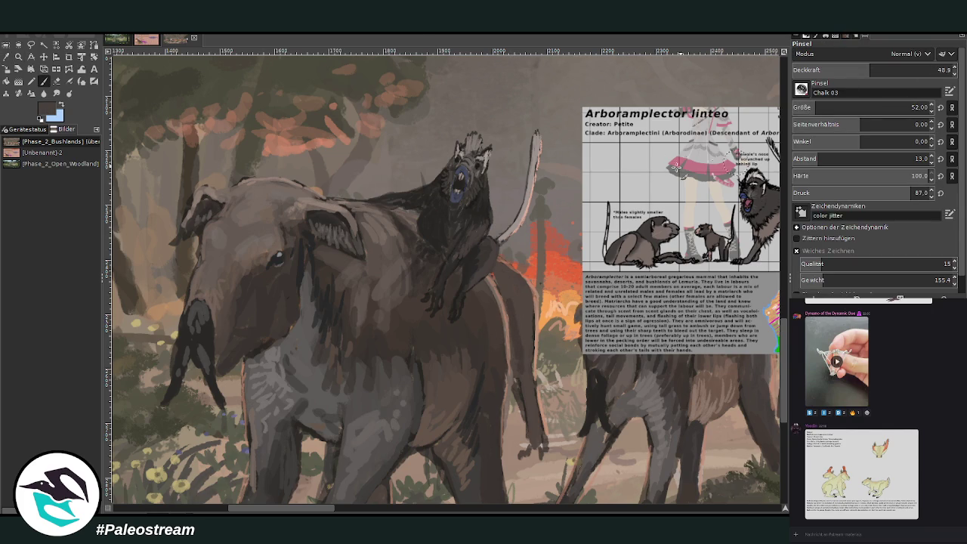
pyautogui.moveTo(518, 363); pyautogui.dragTo(532, 423)
pyautogui.moveTo(511, 284); pyautogui.dragTo(525, 384)
# Sample the fire's orange as the paintbrush colour
pyautogui.press('o')
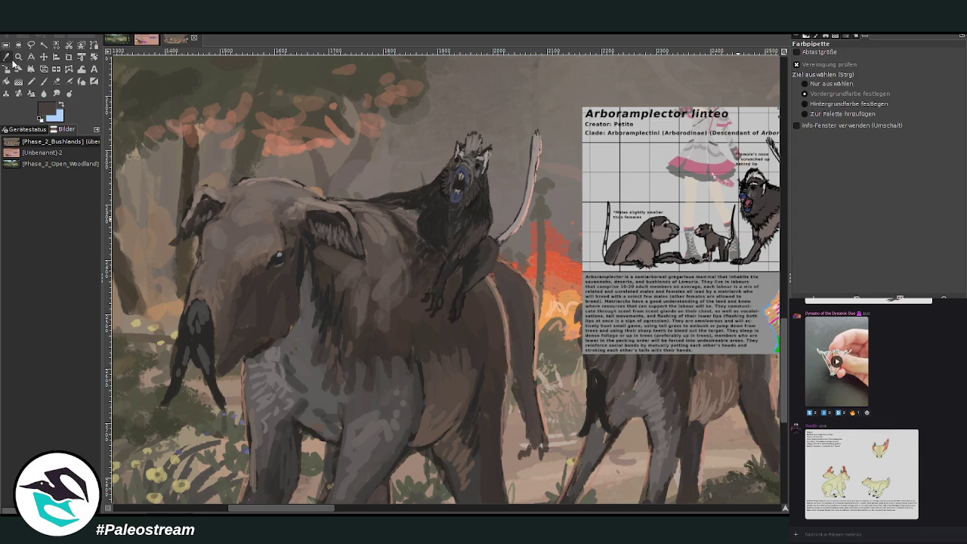
pyautogui.click(550, 281)
pyautogui.click(43, 81)
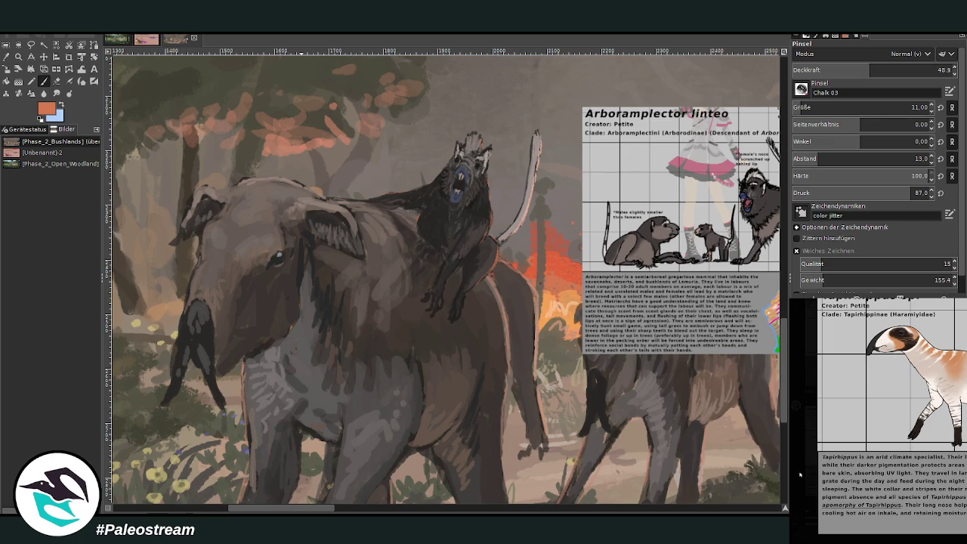
# Close the chat's enlarged image preview and zoom out to the full painting
pyautogui.click(803, 469)
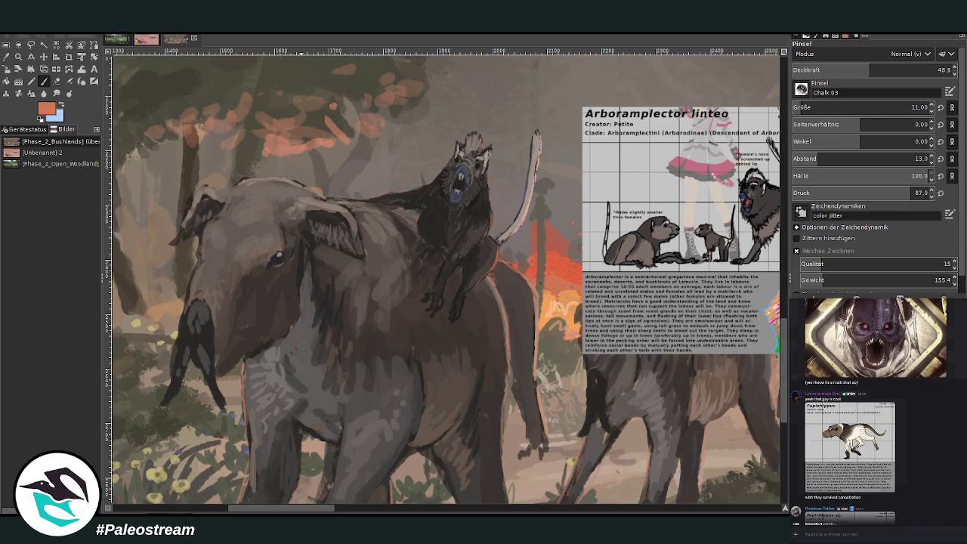
pyautogui.scroll(3, 795, 416)
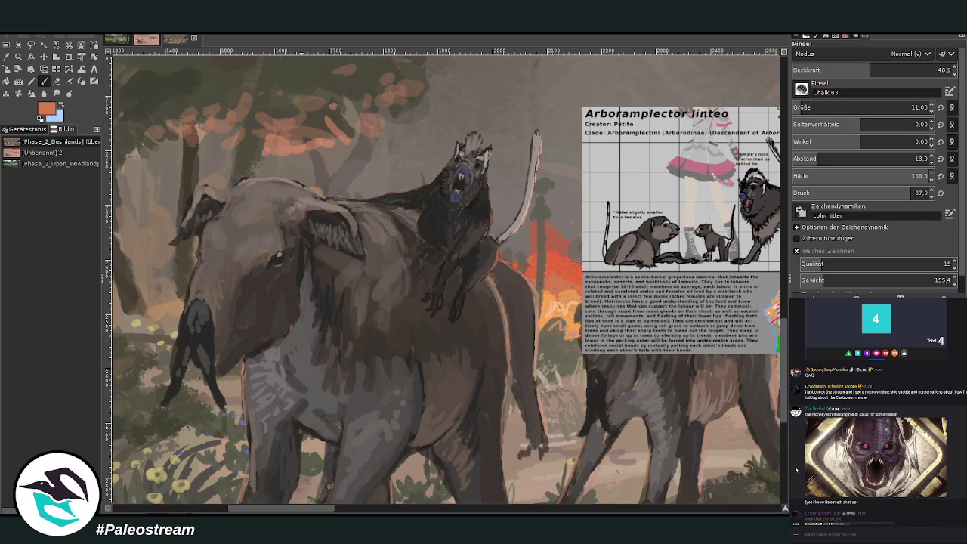
pyautogui.scroll(-5, 794, 469)
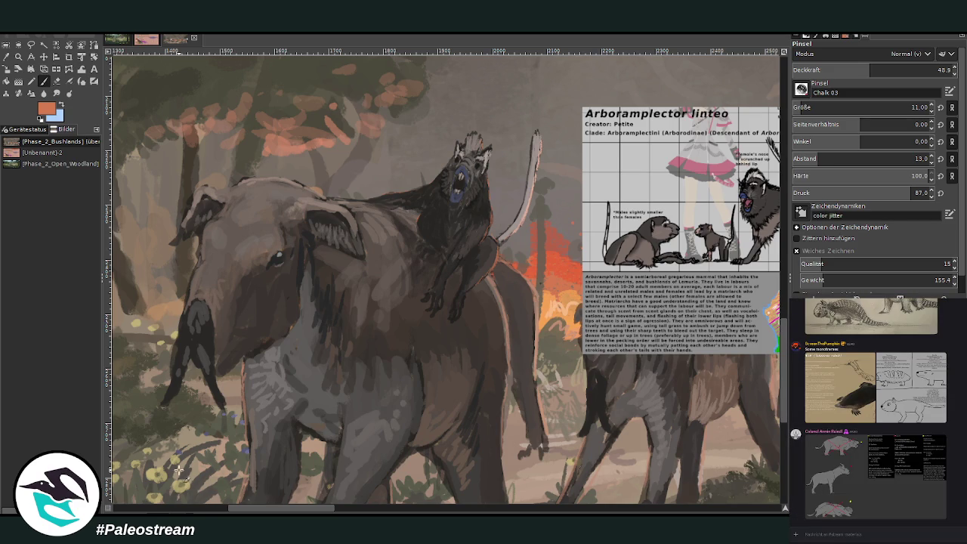
pyautogui.scroll(-3, 177, 486)
pyautogui.scroll(-1, 178, 486)
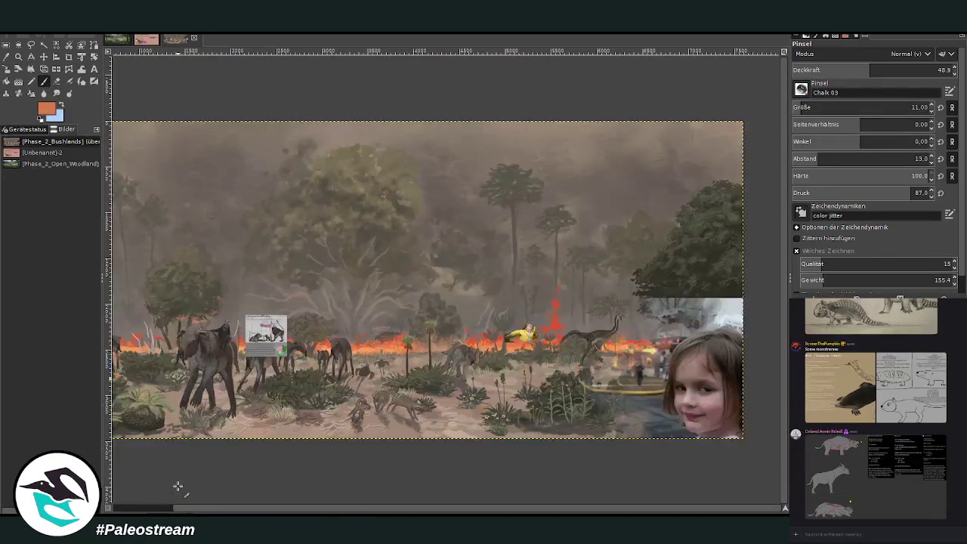
pyautogui.press('z')
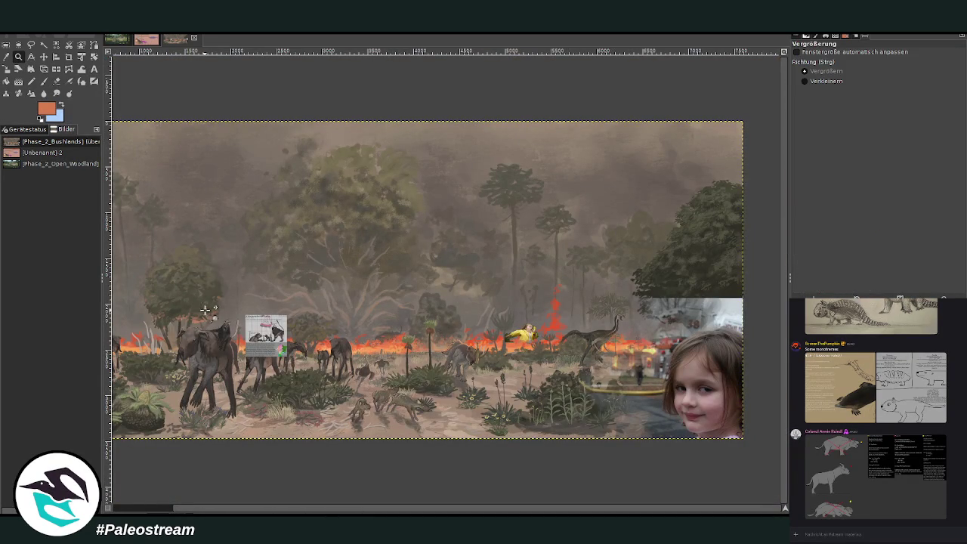
pyautogui.moveTo(173, 240); pyautogui.dragTo(408, 463)
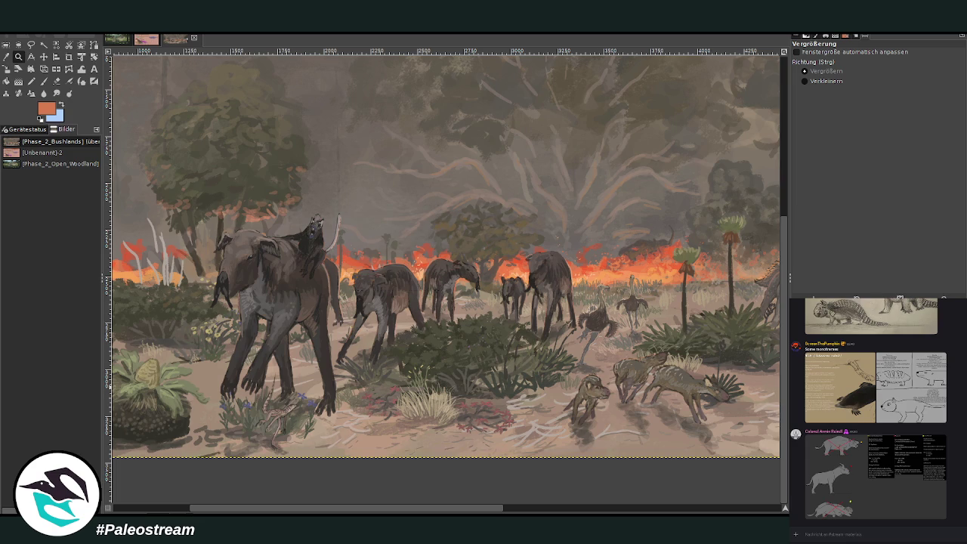
pyautogui.hotkey('ctrl', 'z')
pyautogui.press('-')
pyautogui.press('-')
pyautogui.press('-')
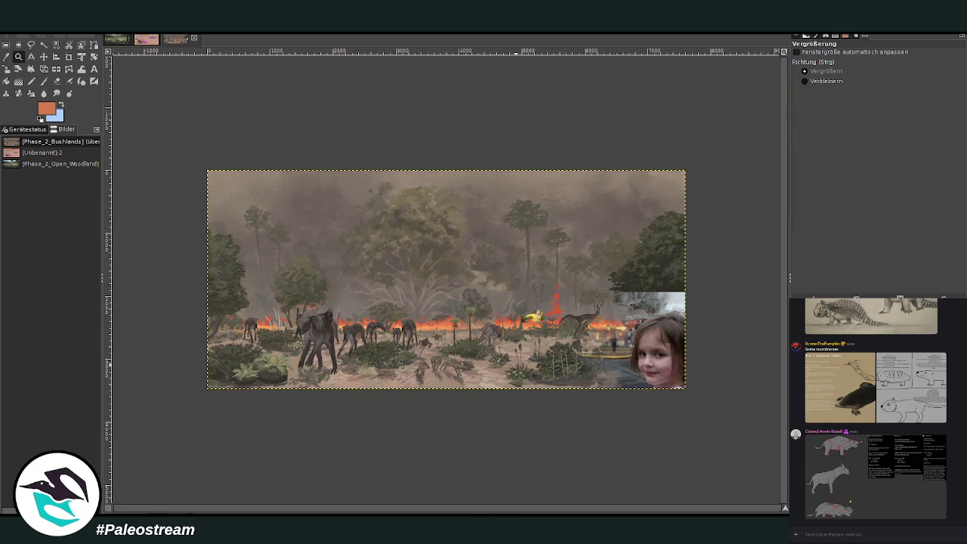
pyautogui.moveTo(184, 161); pyautogui.dragTo(683, 400)
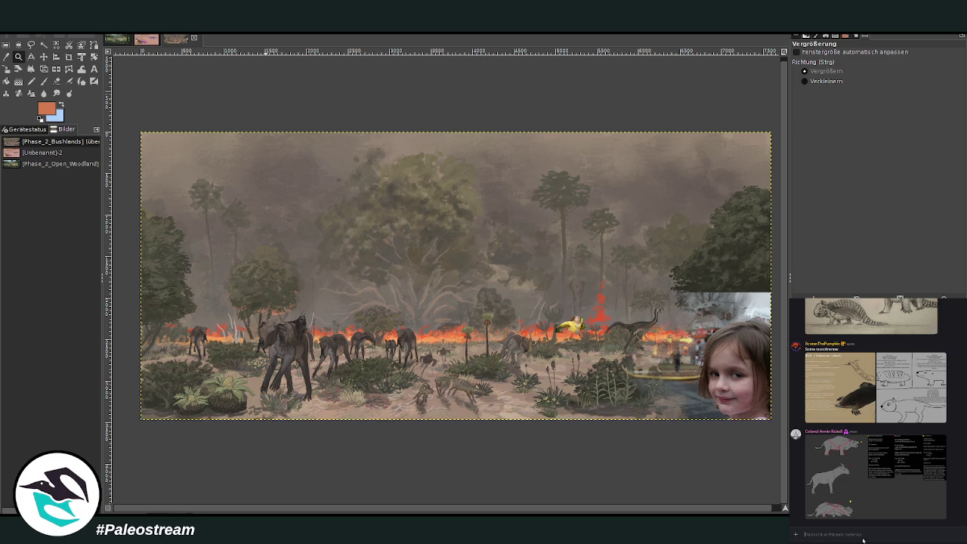
pyautogui.scroll(5, 869, 408)
pyautogui.scroll(2, 876, 407)
pyautogui.scroll(2, 876, 408)
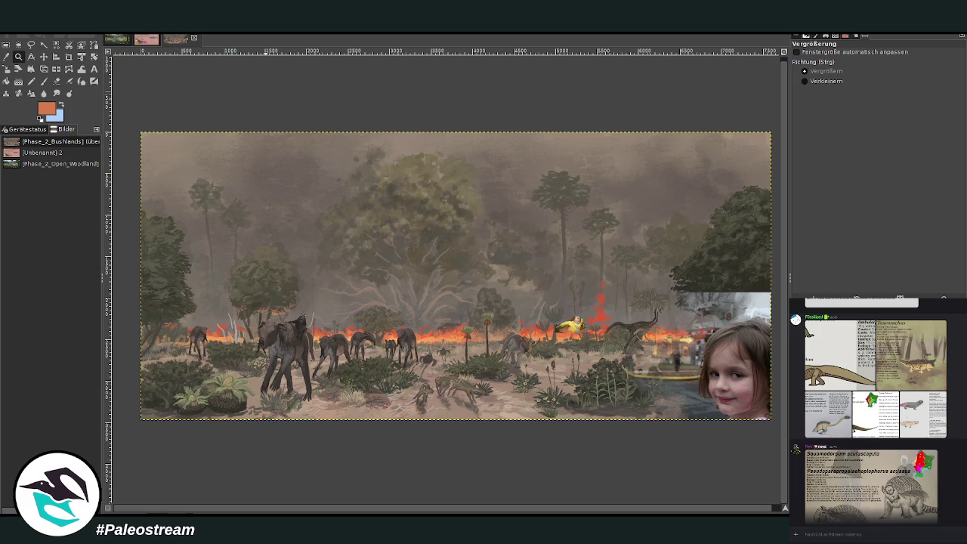
pyautogui.scroll(-1, 876, 408)
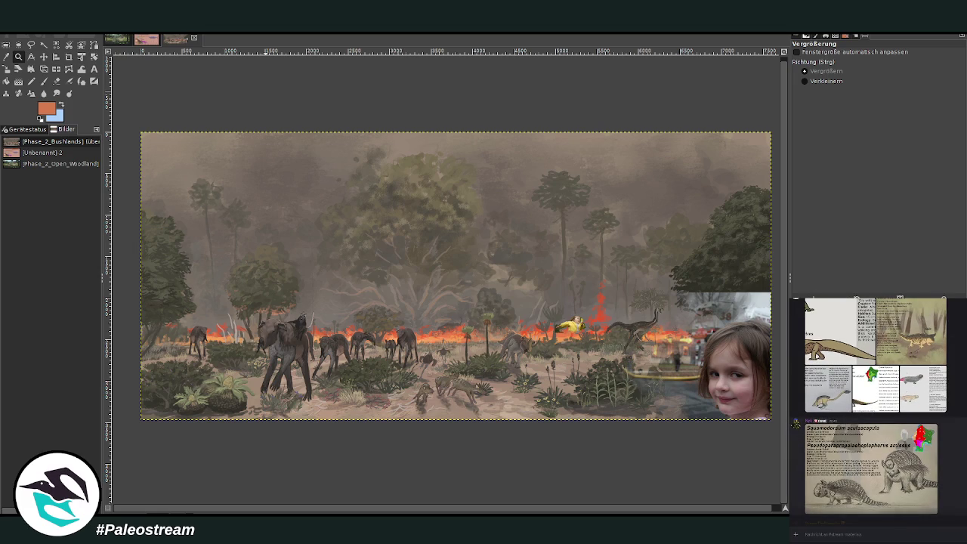
pyautogui.scroll(-5, 868, 499)
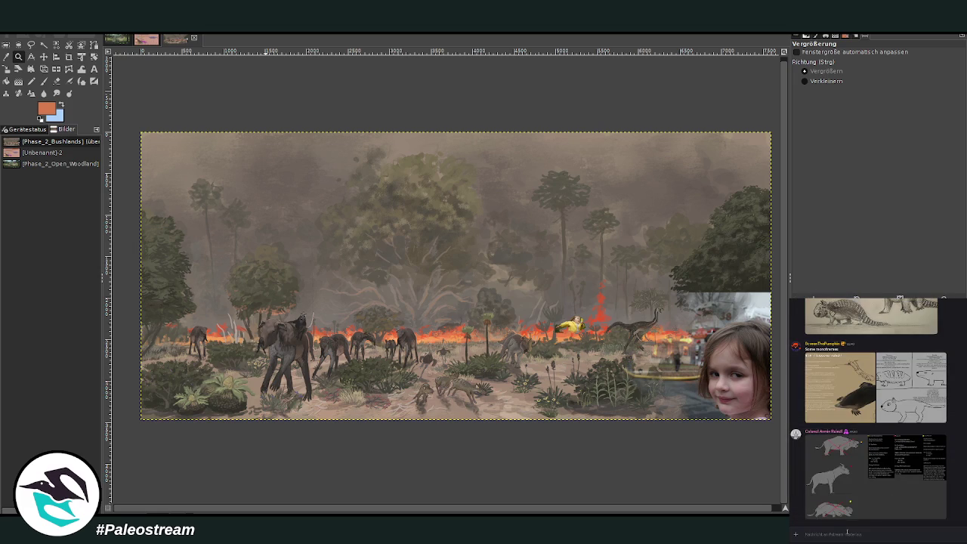